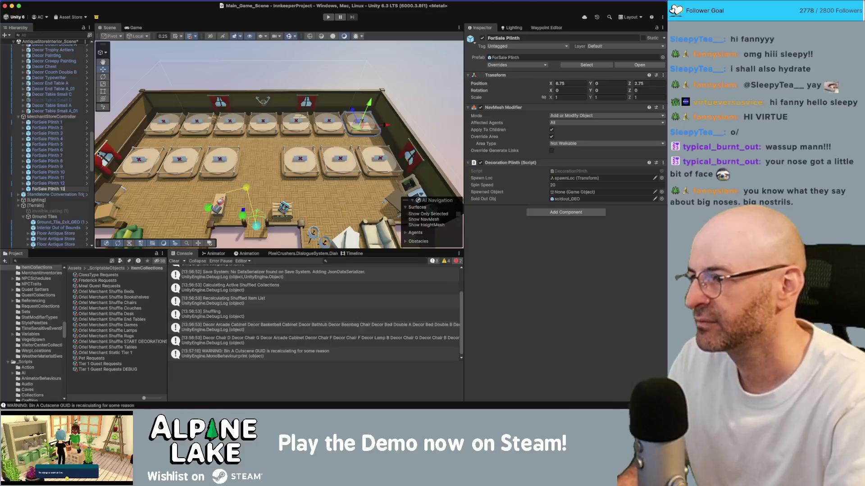
# Step: Confirm the plinth name, select MerchantStoreController and drag a few plinths into Spawn Locations
pyautogui.press('Return')
pyautogui.moveTo(256, 135); pyautogui.dragTo(230, 135)
pyautogui.click(51, 117)
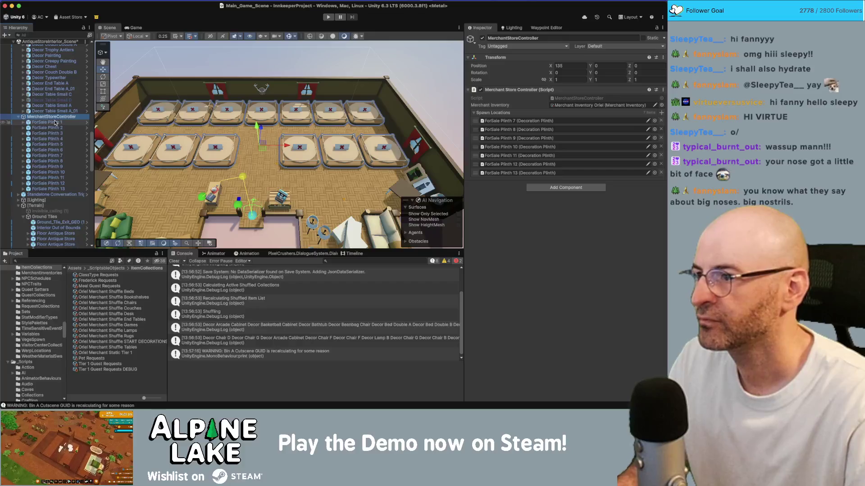
pyautogui.moveTo(55, 123)
pyautogui.mouseDown()
pyautogui.moveTo(493, 110)
pyautogui.moveTo(482, 117)
pyautogui.mouseUp()
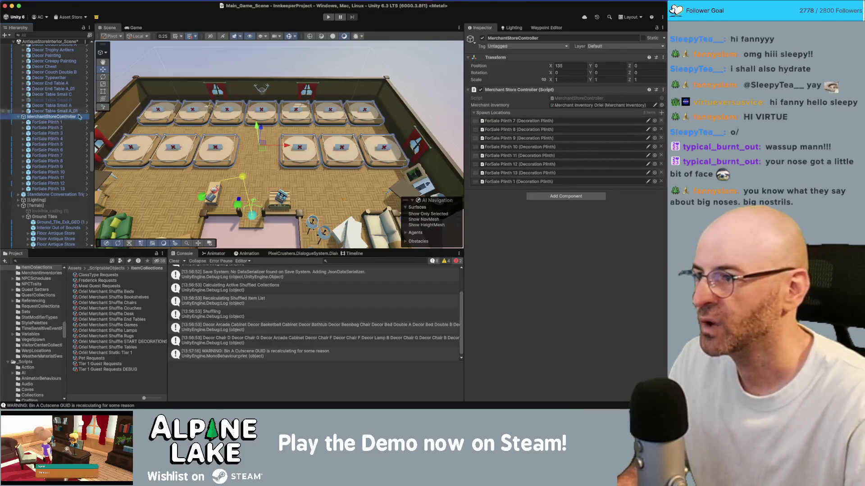
pyautogui.moveTo(68, 128)
pyautogui.mouseDown()
pyautogui.moveTo(484, 128)
pyautogui.moveTo(490, 114)
pyautogui.mouseUp()
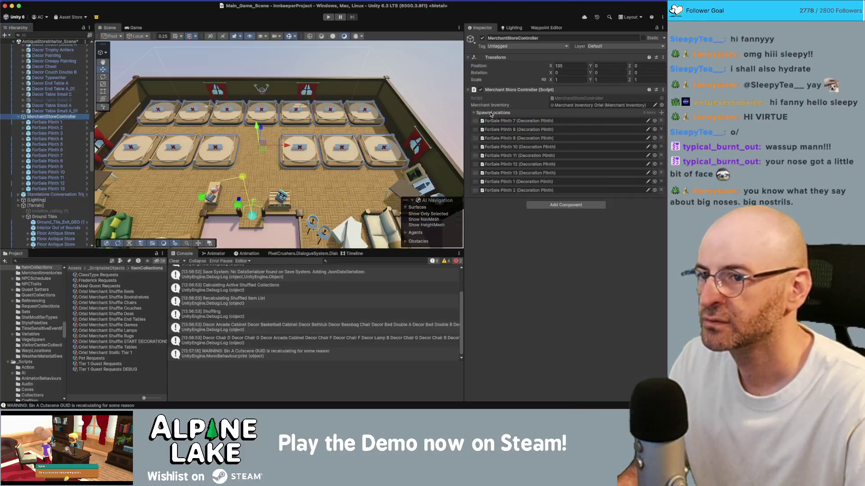
pyautogui.moveTo(66, 133); pyautogui.dragTo(483, 116)
# Step: Clear Spawn Locations, then fill it with ForSale Plinth 1 through 13 in order
pyautogui.rightClick(514, 116)
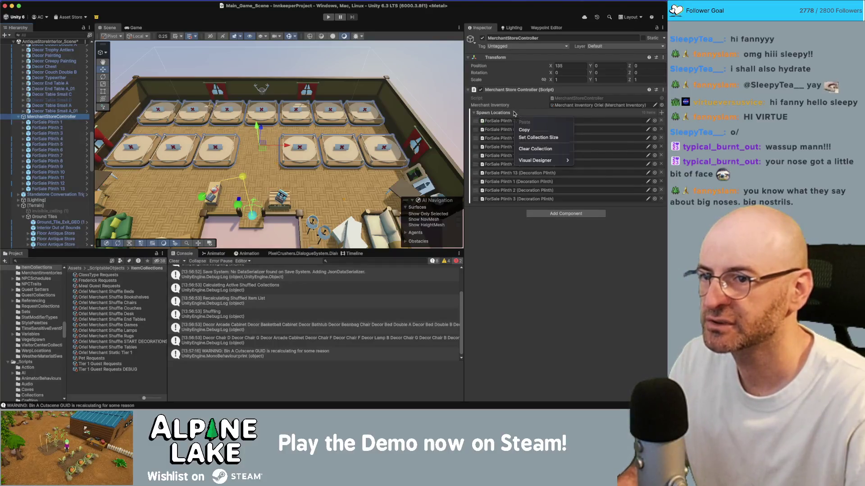
pyautogui.click(535, 149)
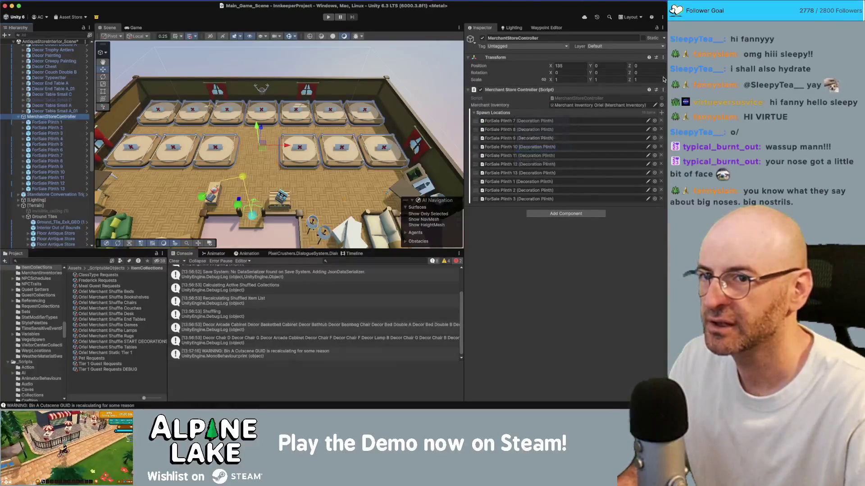
pyautogui.click(656, 28)
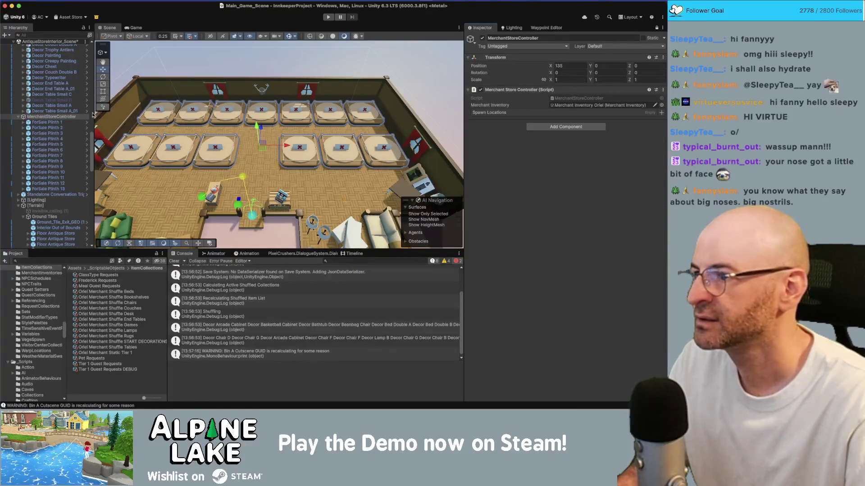
pyautogui.click(47, 122)
pyautogui.keyDown('shift'); pyautogui.click(47, 189); pyautogui.keyUp('shift')
pyautogui.moveTo(47, 153); pyautogui.dragTo(489, 112)
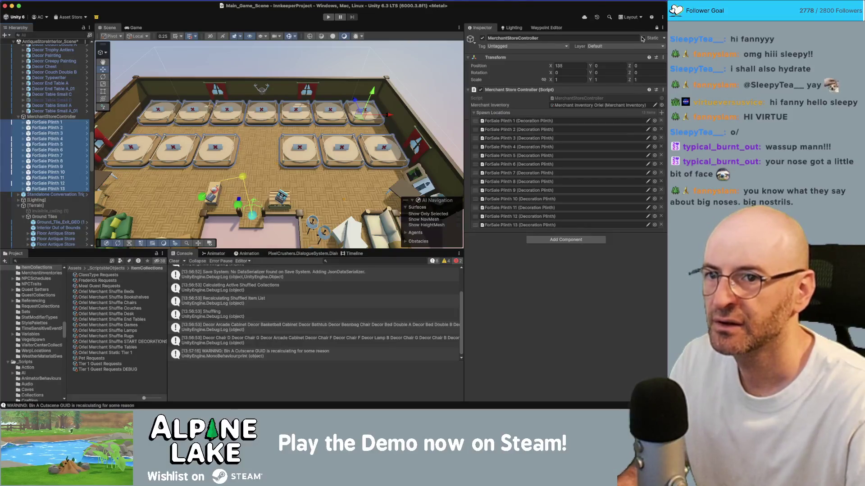
pyautogui.click(656, 28)
# Step: Frame the plinths, reselect the store controller and browse the MerchantInventories folder
pyautogui.press('f')
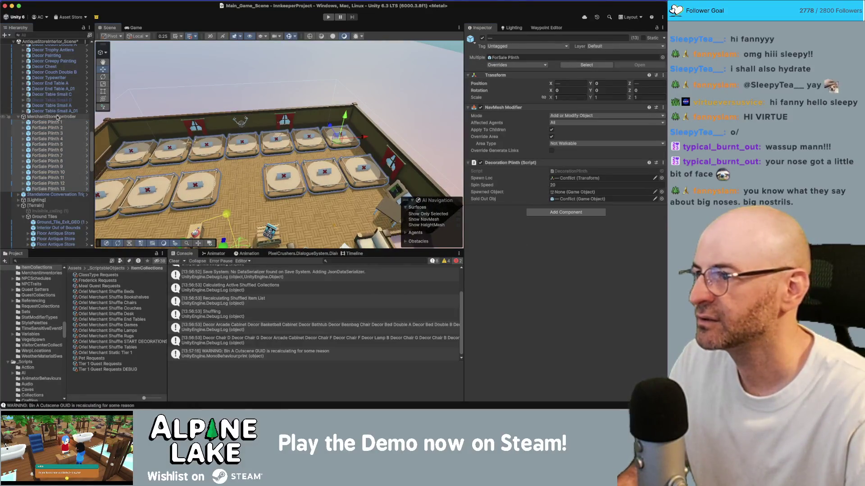
pyautogui.click(57, 117)
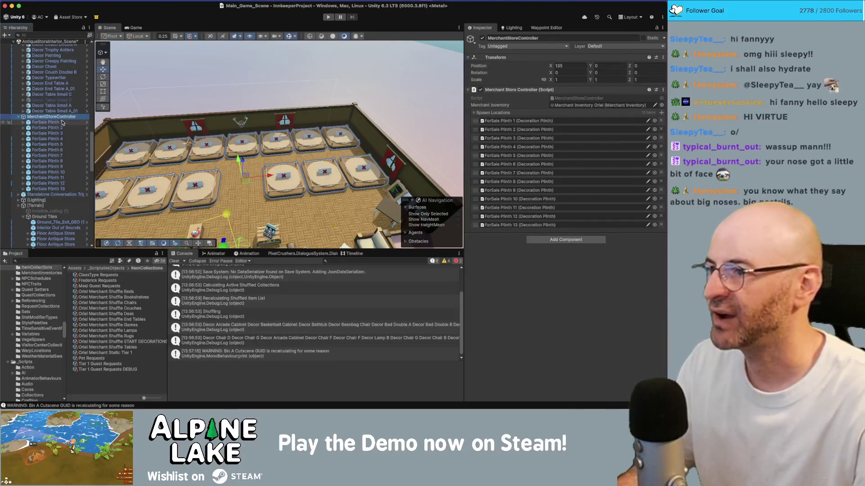
pyautogui.click(599, 105)
pyautogui.click(108, 303)
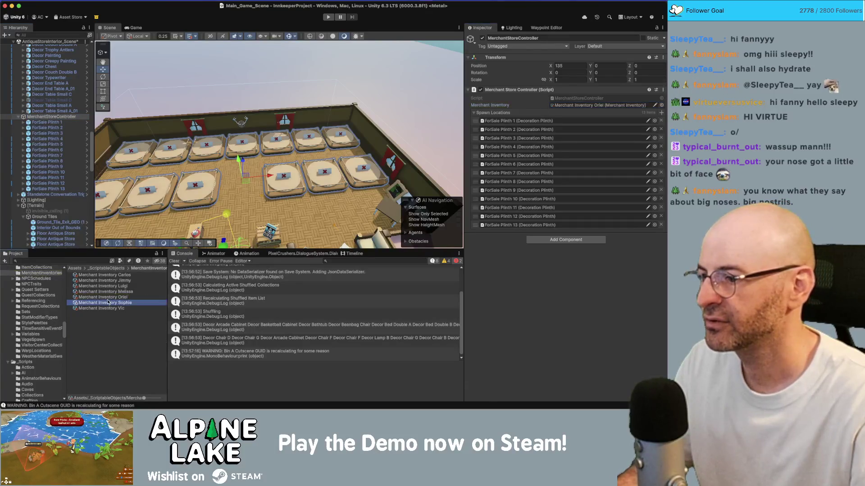
# Step: Give Merchant Inventory Oriel a Rotating Inventory Start Size of 5
pyautogui.click(107, 297)
pyautogui.click(580, 172)
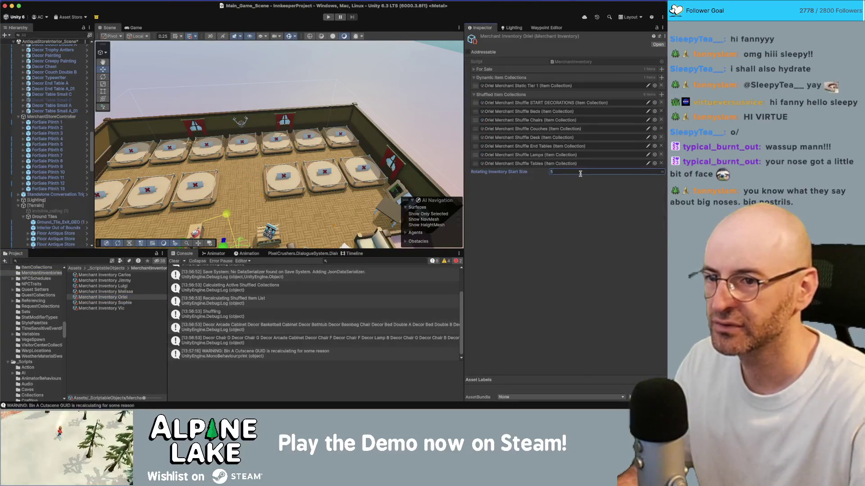
pyautogui.moveTo(226, 95); pyautogui.dragTo(206, 97)
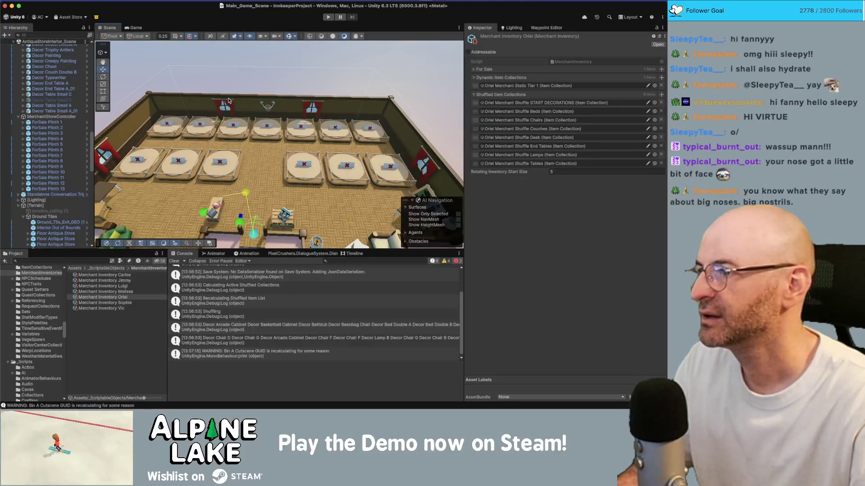
pyautogui.scroll(-3, 228, 100)
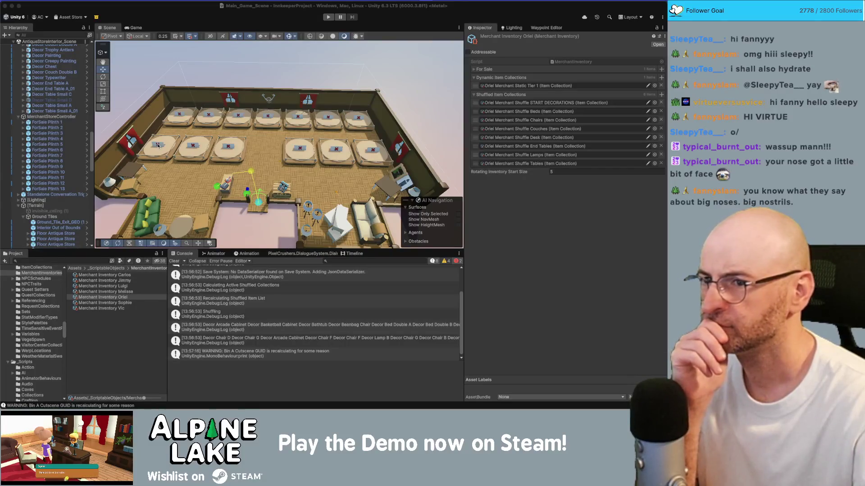
pyautogui.click(537, 103)
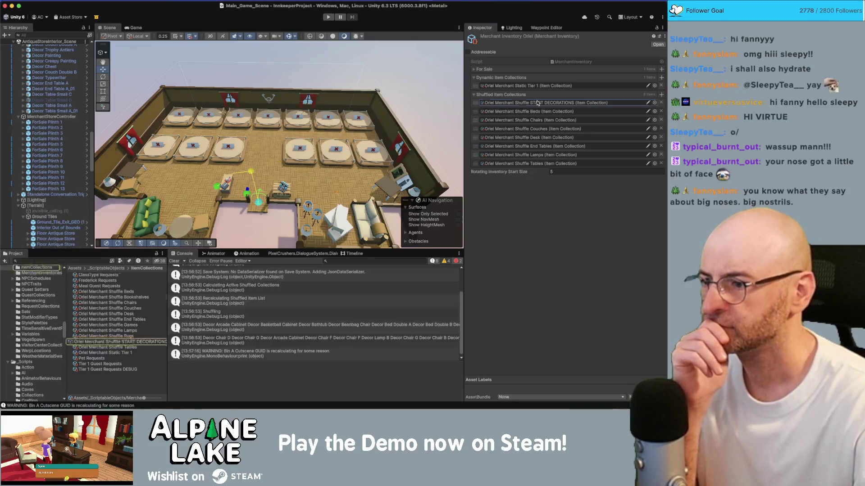
# Step: Remove both bed items from START DECORATIONS and convert its empty Items to For Sale
pyautogui.click(155, 343)
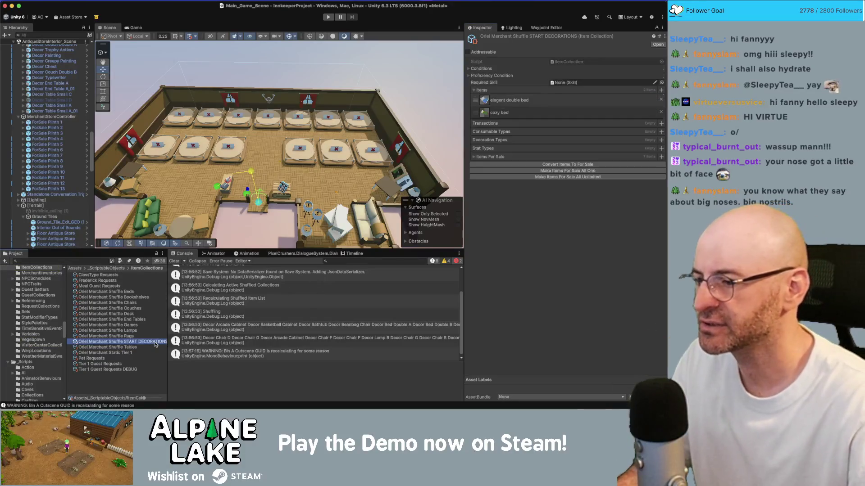
pyautogui.click(661, 100)
pyautogui.click(660, 100)
pyautogui.click(585, 140)
pyautogui.click(570, 140)
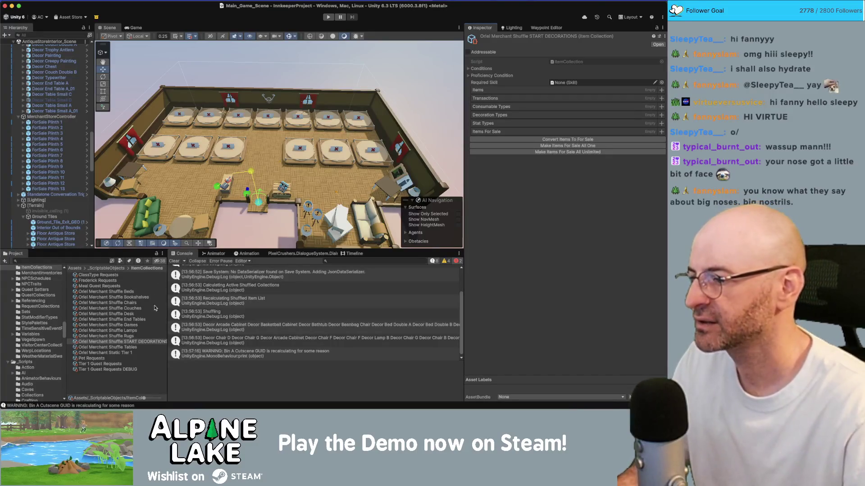
# Step: Review the End Tables, Chairs, Couches and Desk collections, then duplicate Shuffle Chairs as Shuffle Chairs 1
pyautogui.click(129, 320)
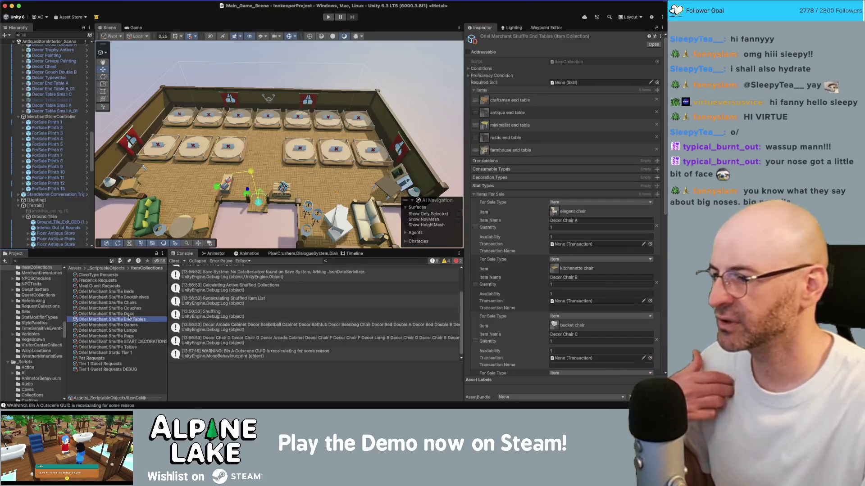
pyautogui.click(130, 303)
pyautogui.click(131, 308)
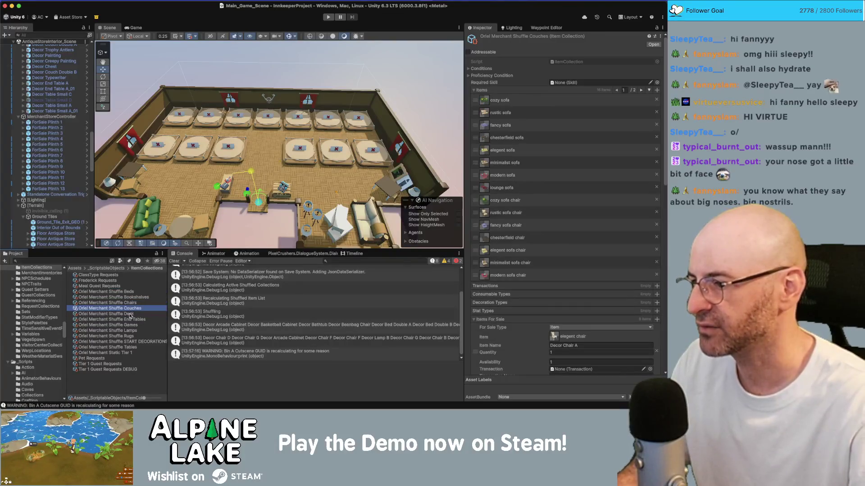
pyautogui.click(130, 315)
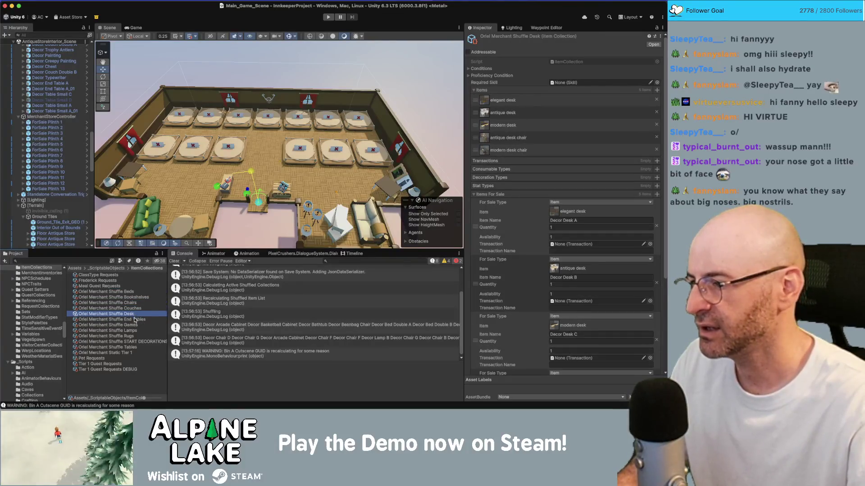
pyautogui.click(134, 303)
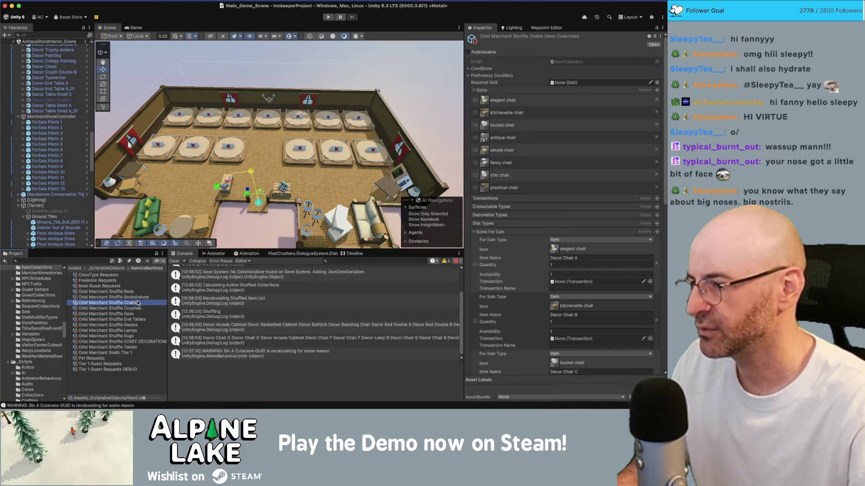
pyautogui.press('super+d')
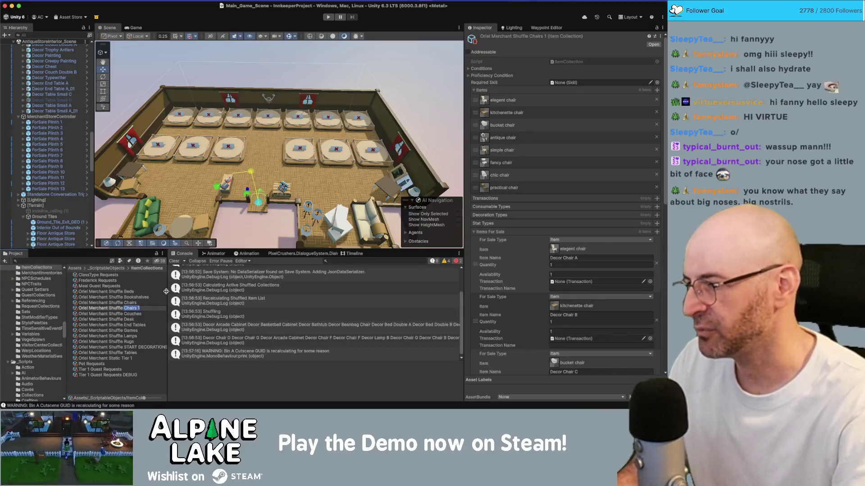
pyautogui.press('Return')
pyautogui.click(493, 108)
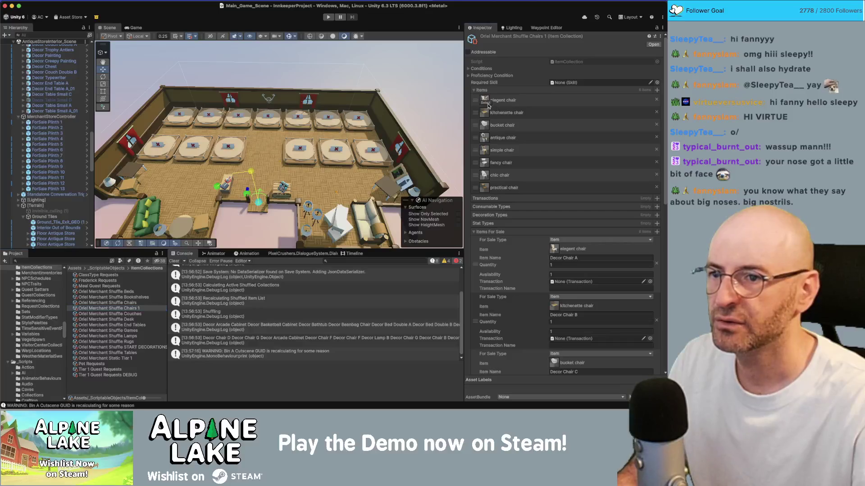
# Step: Set the first two Items slots to rustic mirror and elegant mirror
pyautogui.scroll(-10, 492, 196)
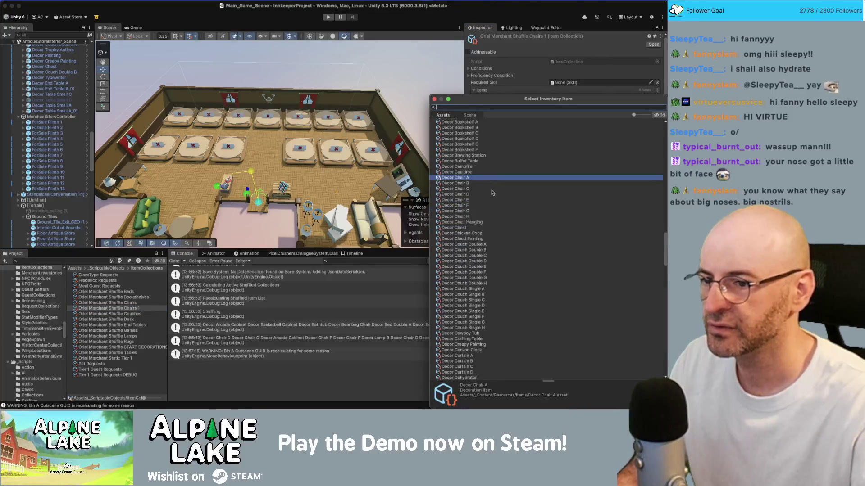
pyautogui.scroll(-8, 493, 204)
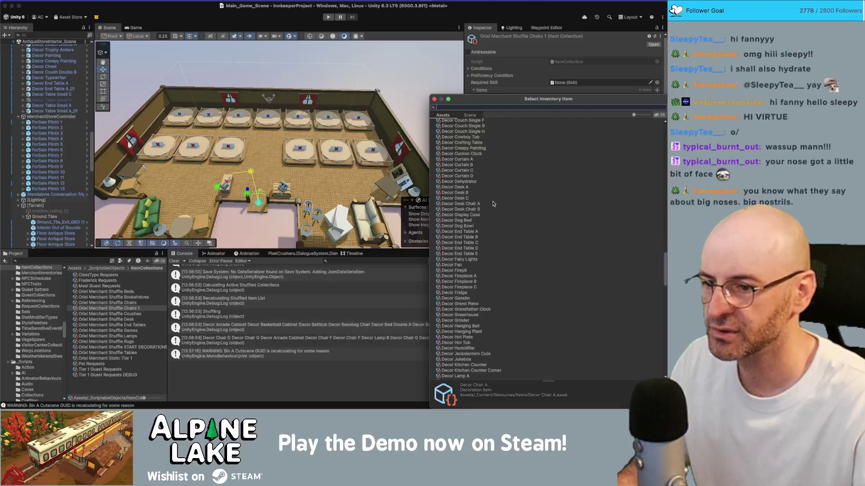
pyautogui.scroll(-3, 494, 216)
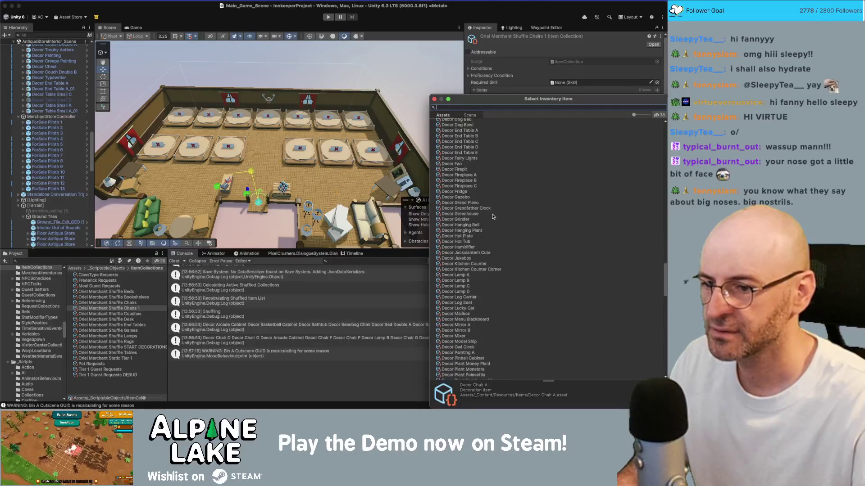
pyautogui.doubleClick(469, 309)
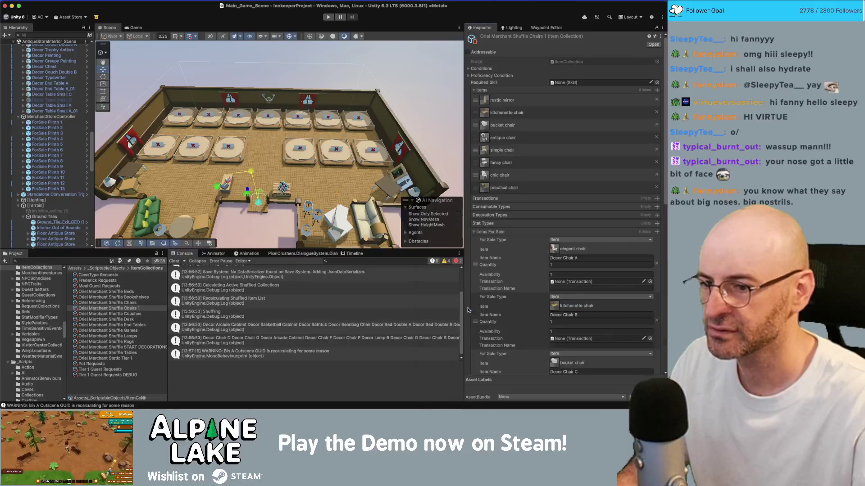
pyautogui.click(485, 113)
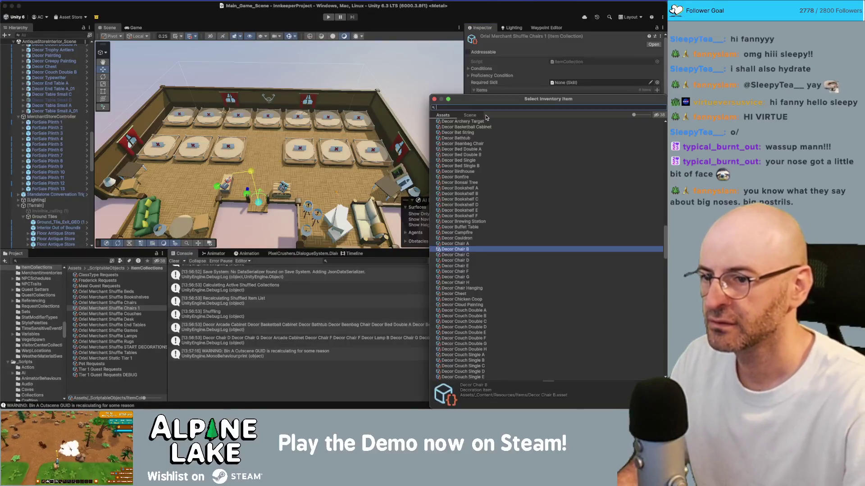
pyautogui.write('ror')
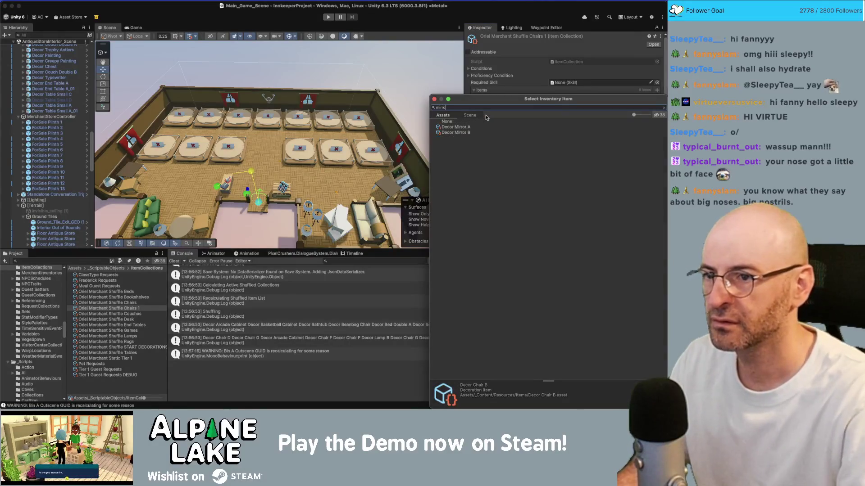
pyautogui.press('Return')
# Step: Delete the remaining chair entries so only the two mirrors are left
pyautogui.click(656, 126)
pyautogui.click(657, 126)
pyautogui.click(657, 126)
pyautogui.click(656, 126)
pyautogui.click(656, 126)
pyautogui.click(657, 127)
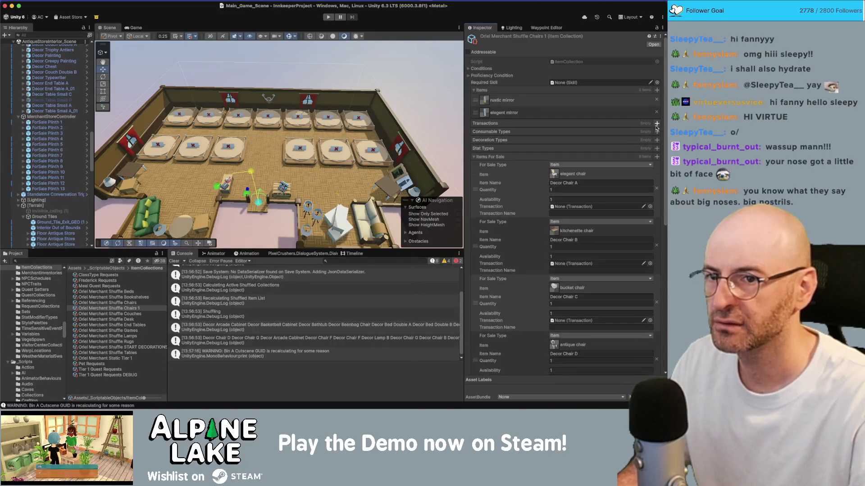
pyautogui.click(473, 156)
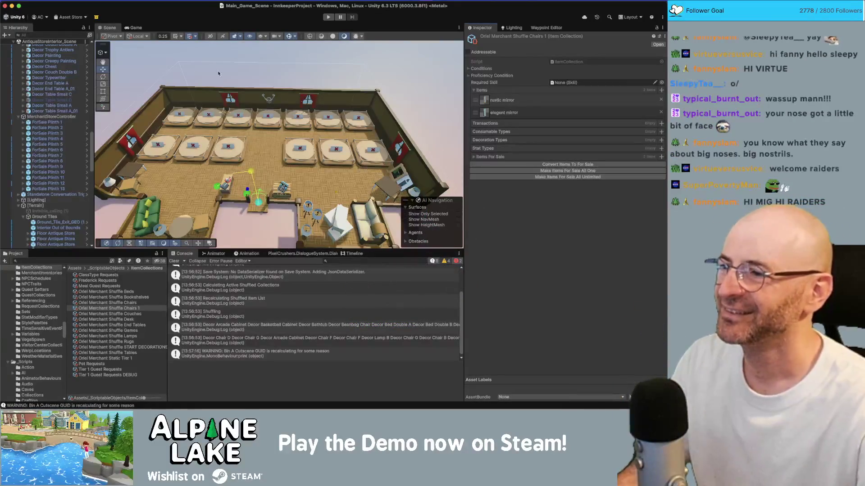
# Step: View the store top-down, check the Excalidraw merchant sketch, and return to the Unity scene
pyautogui.moveTo(239, 160); pyautogui.dragTo(245, 103)
pyautogui.scroll(-5, 245, 103)
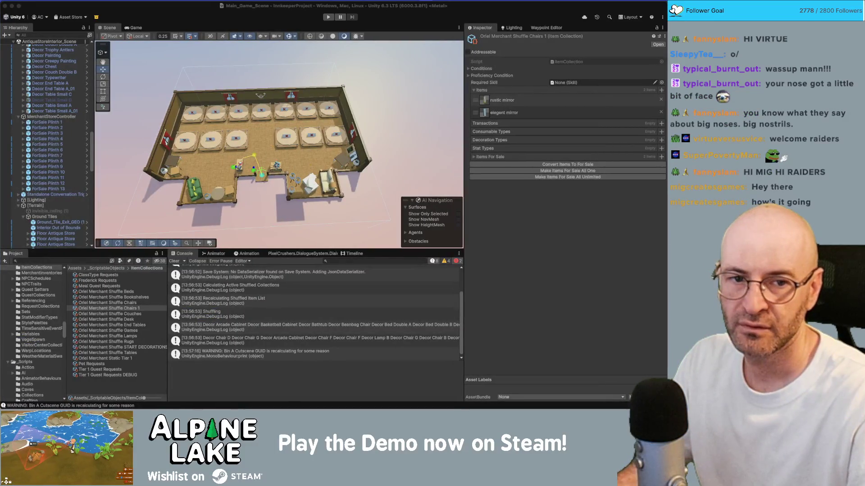
pyautogui.press('super+Tab')
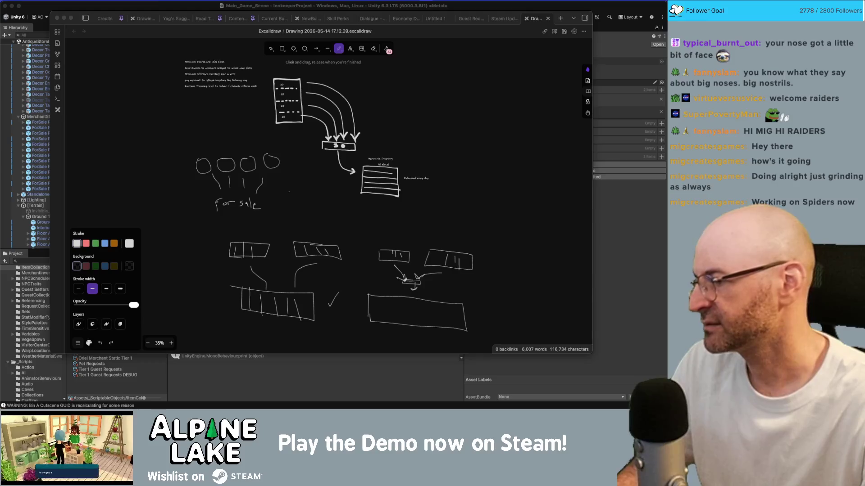
pyautogui.click(153, 9)
pyautogui.moveTo(234, 108); pyautogui.dragTo(248, 107)
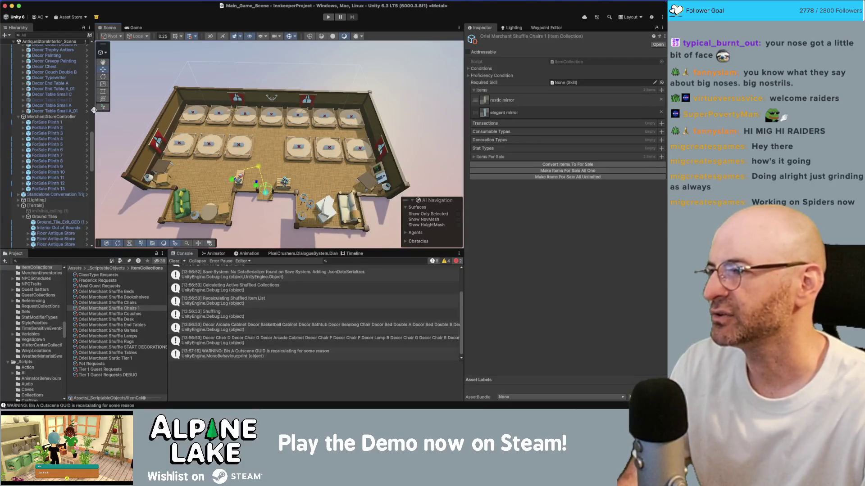
pyautogui.scroll(15, 58, 131)
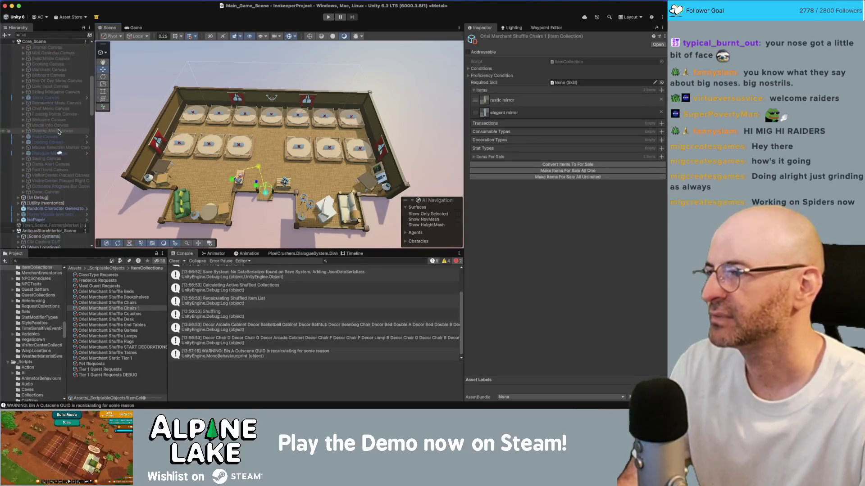
# Step: Bake the Navmesh object's NavMesh Surface and turn on Show NavMesh
pyautogui.scroll(-8, 57, 131)
pyautogui.click(59, 131)
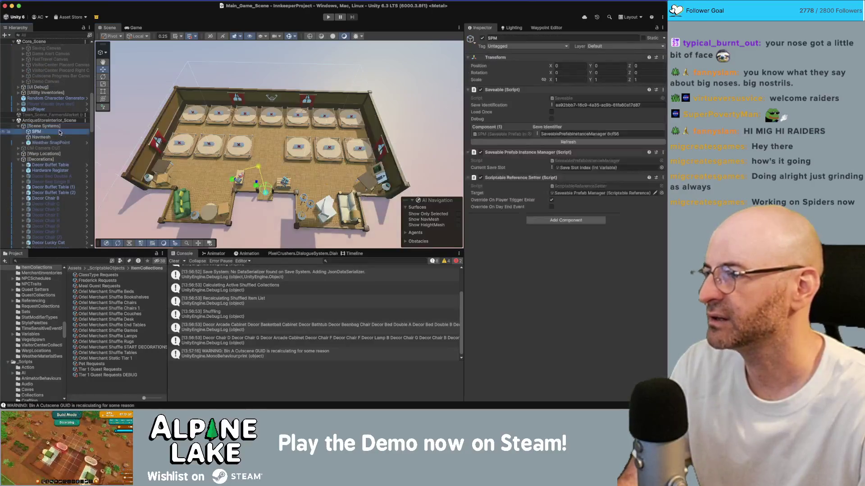
pyautogui.click(59, 137)
pyautogui.click(639, 218)
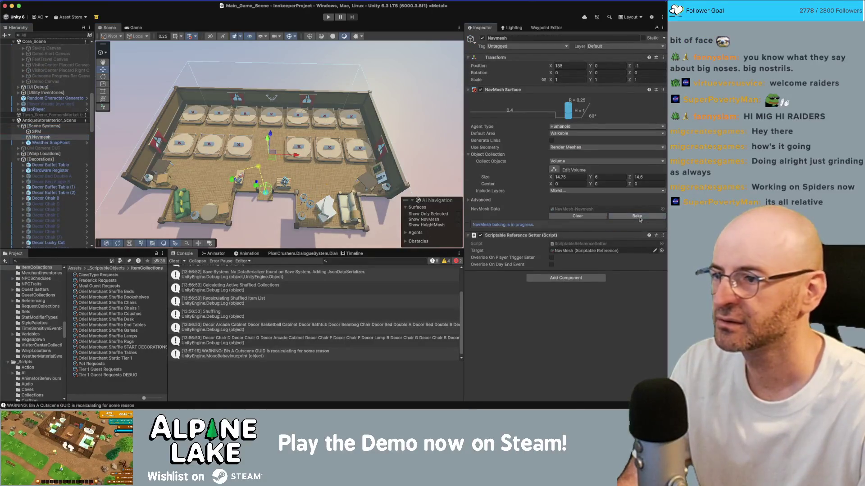
pyautogui.click(457, 220)
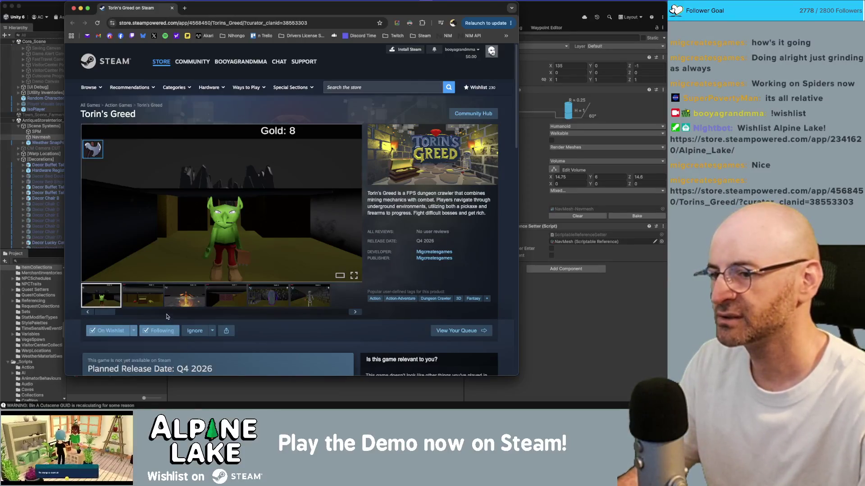
# Step: Scroll through the Torin's Greed page and switch the media viewer to the dragon screenshot
pyautogui.scroll(-10, 166, 292)
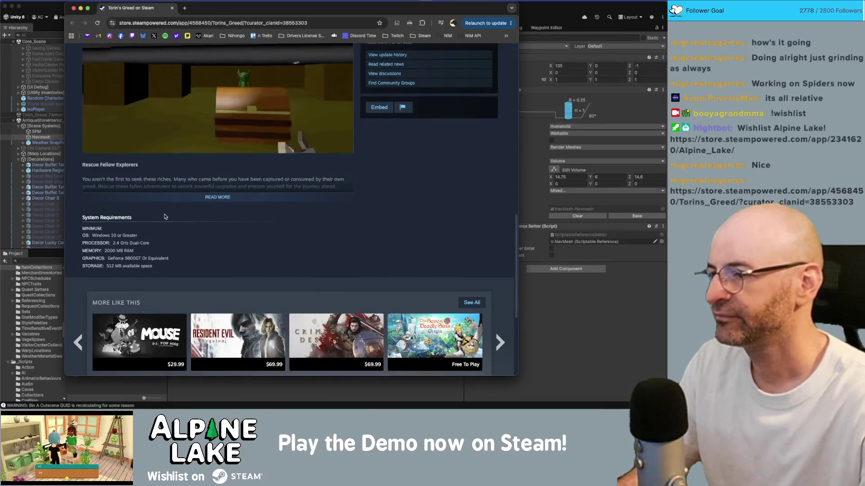
pyautogui.scroll(15, 166, 220)
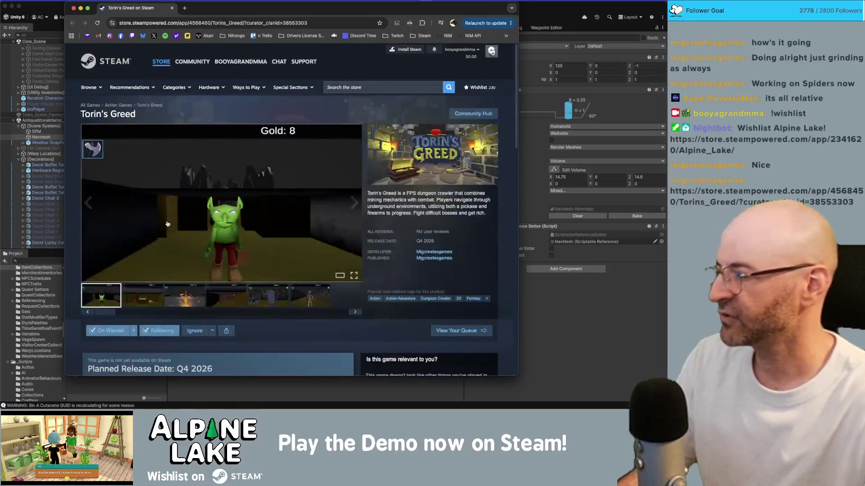
pyautogui.click(150, 296)
pyautogui.click(185, 295)
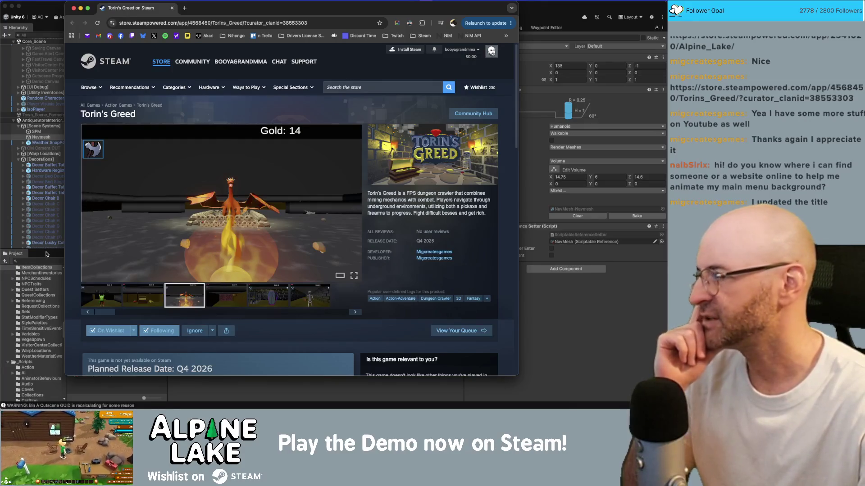
pyautogui.moveTo(87, 114); pyautogui.dragTo(116, 115)
pyautogui.click(112, 117)
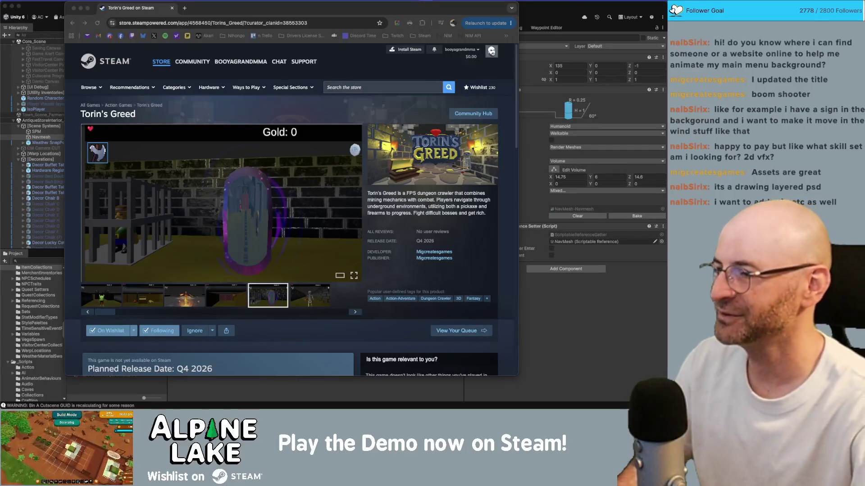
pyautogui.click(43, 11)
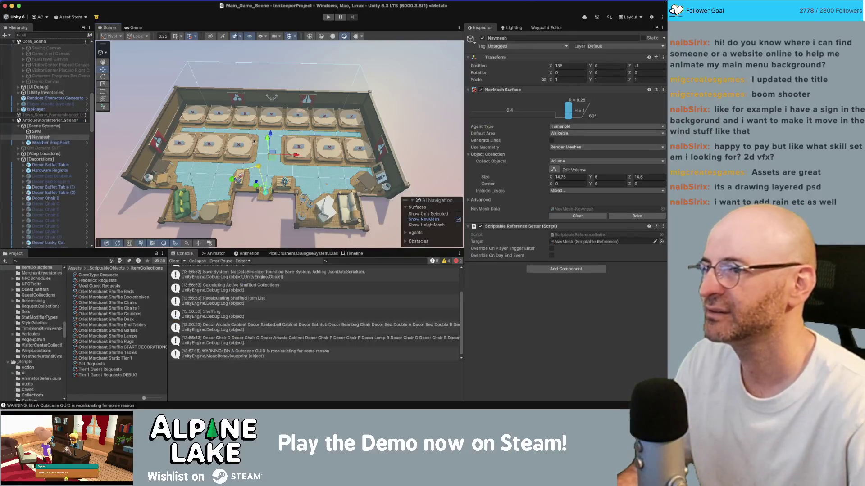
# Step: Inspect the Shuffling and decor list logs in the Console, then open the logging code in MerchantSystem.cs
pyautogui.moveTo(264, 125); pyautogui.dragTo(265, 105)
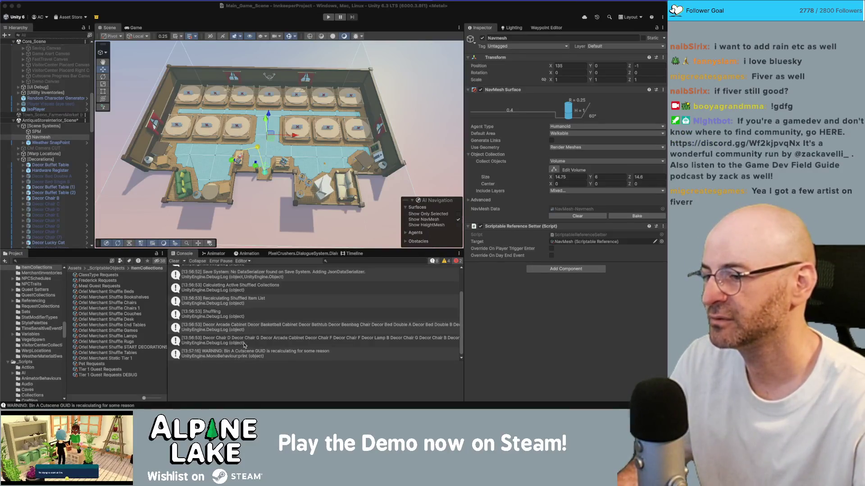
pyautogui.click(230, 318)
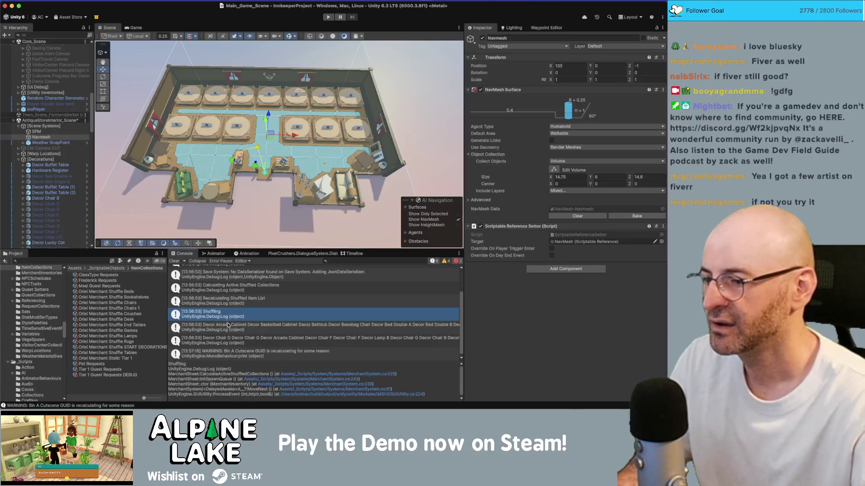
pyautogui.click(228, 328)
pyautogui.click(228, 339)
pyautogui.click(228, 332)
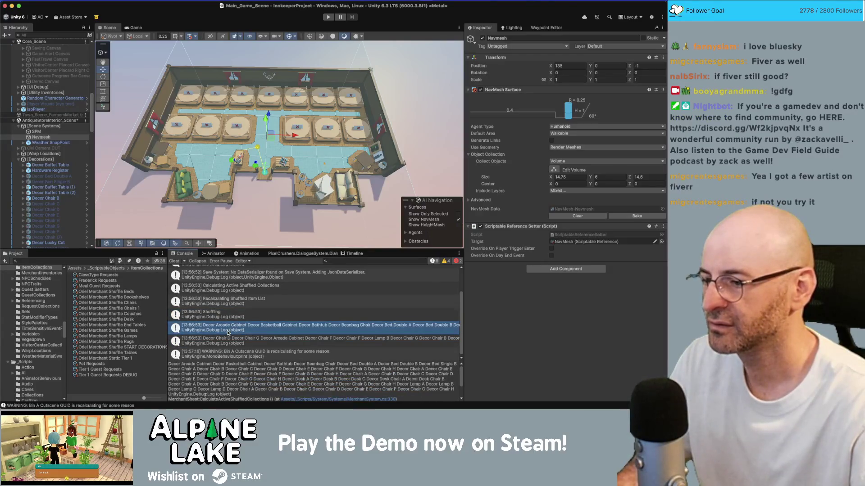
pyautogui.doubleClick(228, 332)
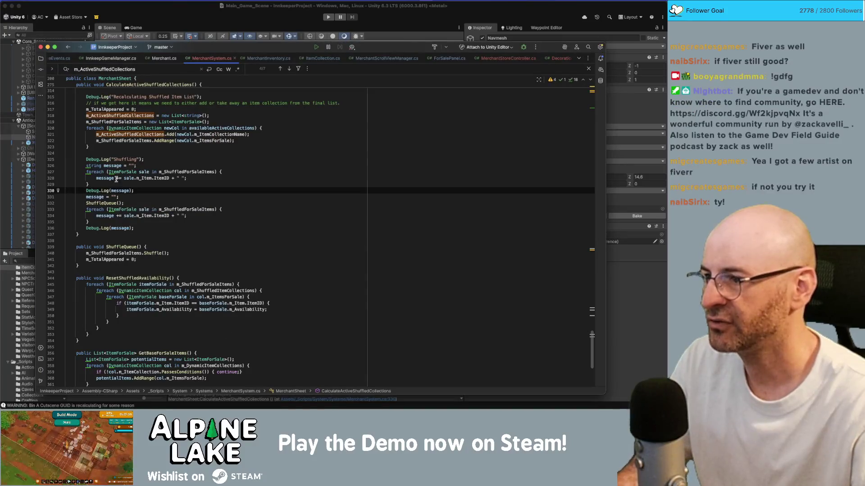
# Step: Review the message variable, ShuffleQueue call and Debug.Log lines 326–336 in MerchantSystem.cs
pyautogui.click(126, 159)
pyautogui.click(113, 166)
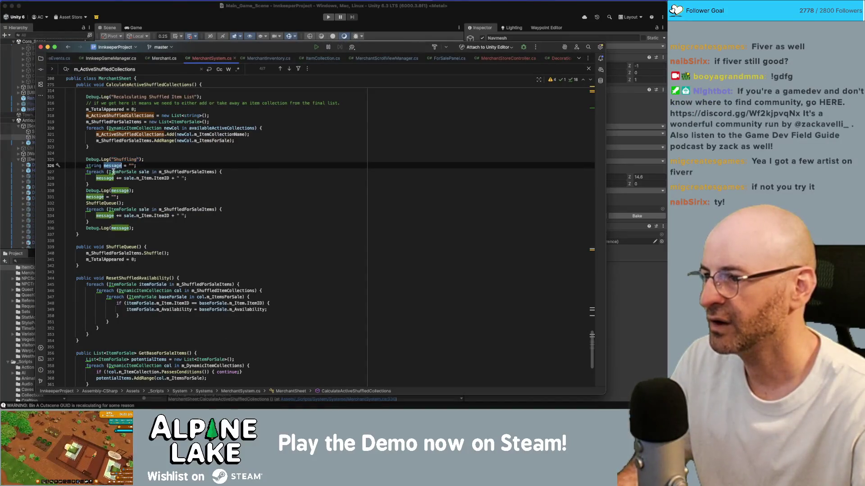
pyautogui.click(112, 190)
pyautogui.click(113, 203)
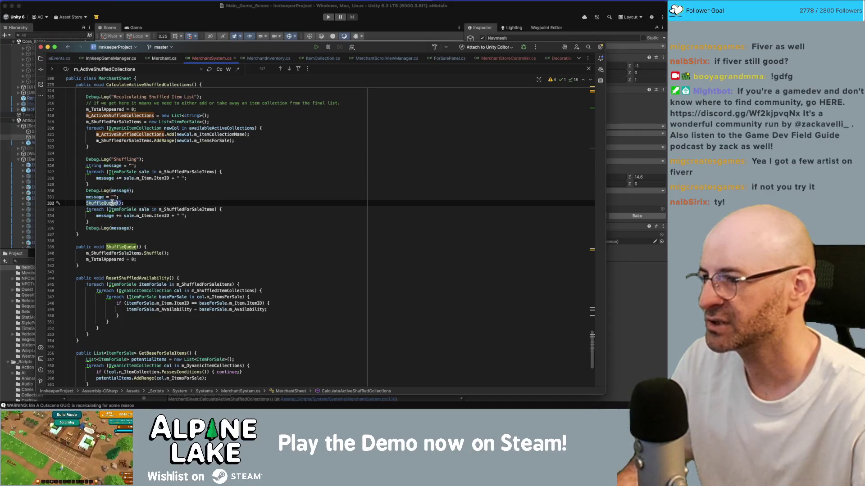
pyautogui.click(108, 220)
pyautogui.click(104, 227)
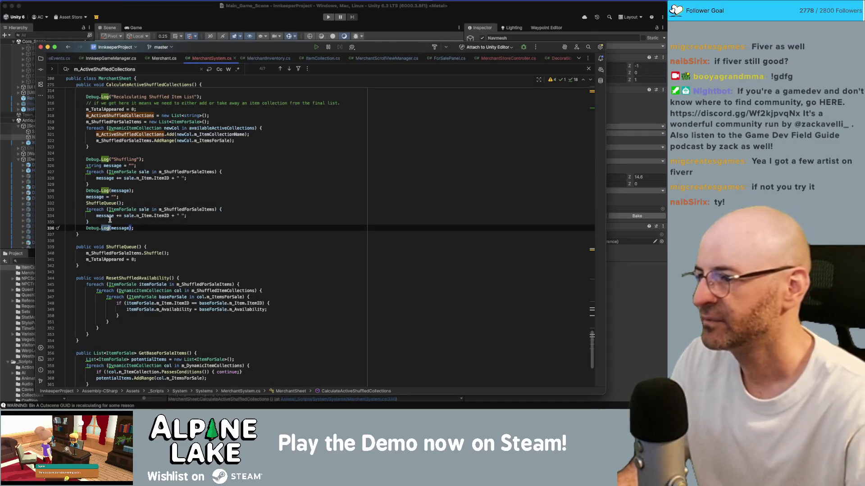
# Step: Check the post-shuffle decor list log in Unity against the code, then start Play mode
pyautogui.press('super+Tab')
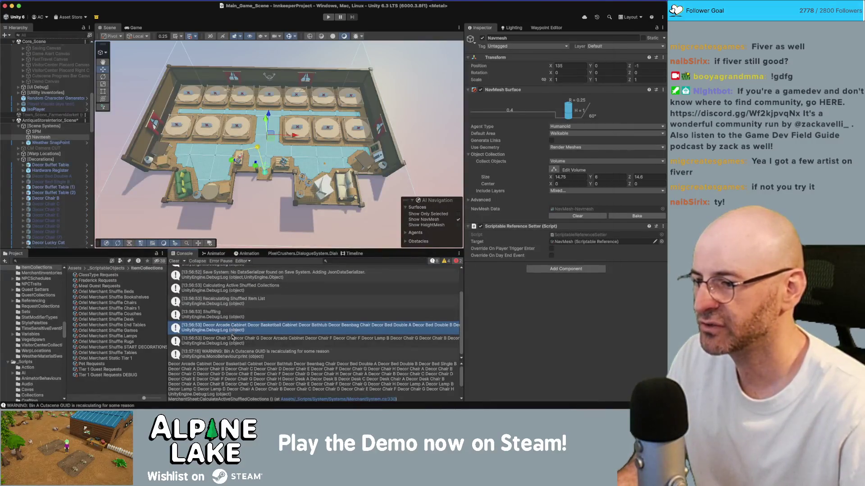
pyautogui.click(243, 341)
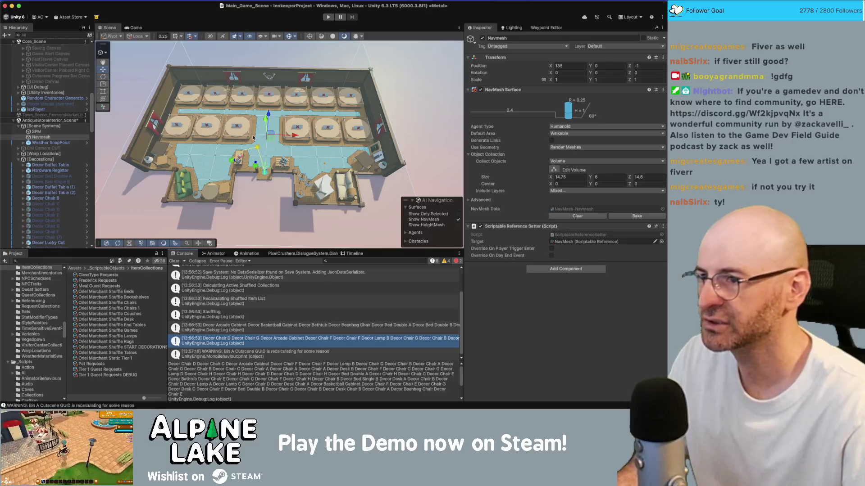
pyautogui.press('super+Tab')
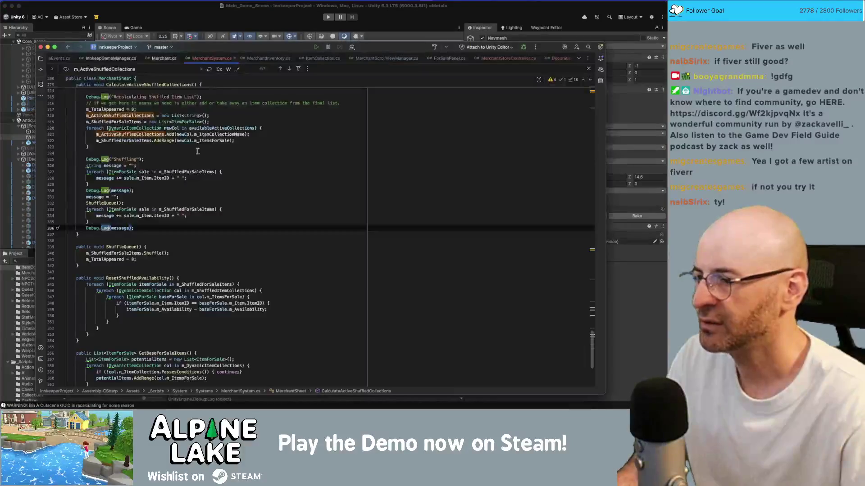
pyautogui.scroll(-5, 163, 268)
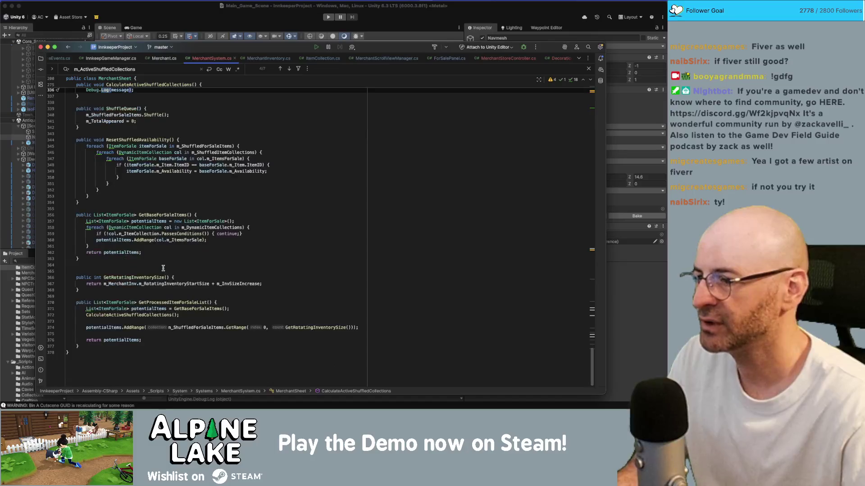
pyautogui.press('super+Tab')
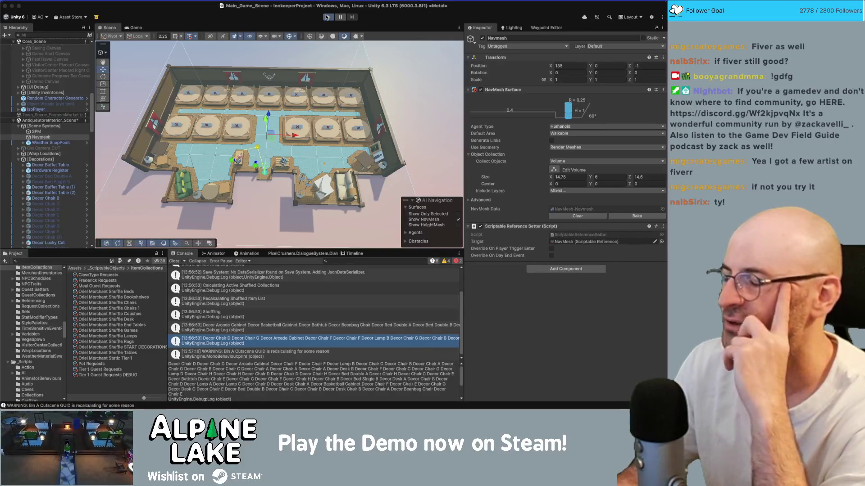
pyautogui.click(327, 17)
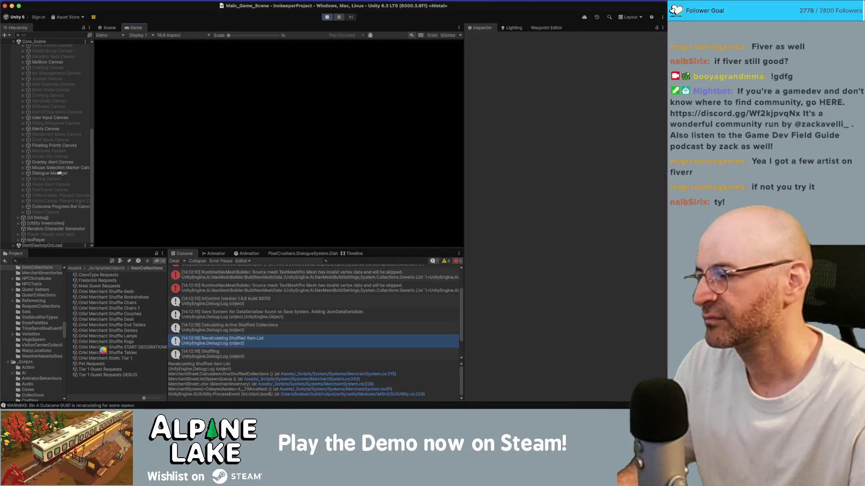
# Step: Open Oriel Merchant Shuffle Chairs 1 and rename it to Oriel Merchant Shuffle Mirrors
pyautogui.click(103, 358)
pyautogui.click(141, 308)
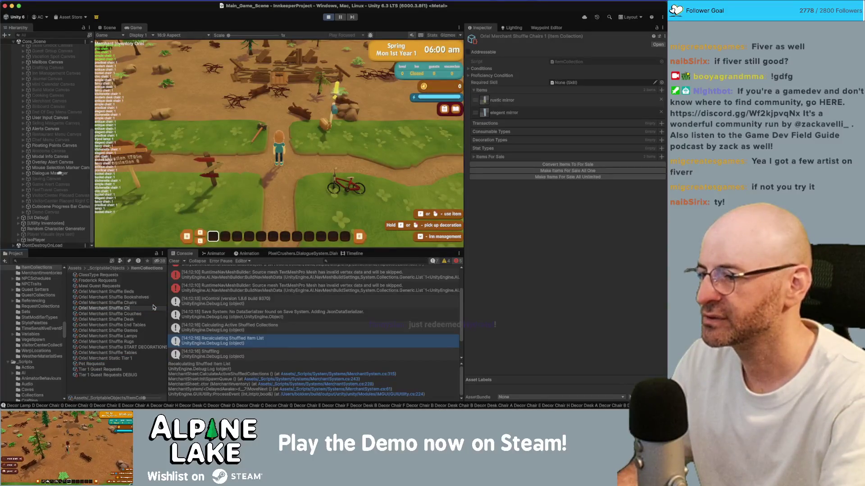
pyautogui.write('rrors')
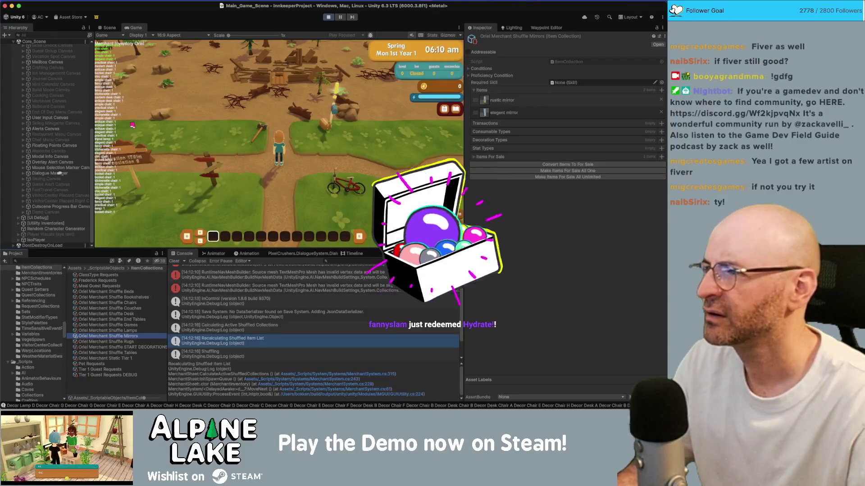
pyautogui.write('d')
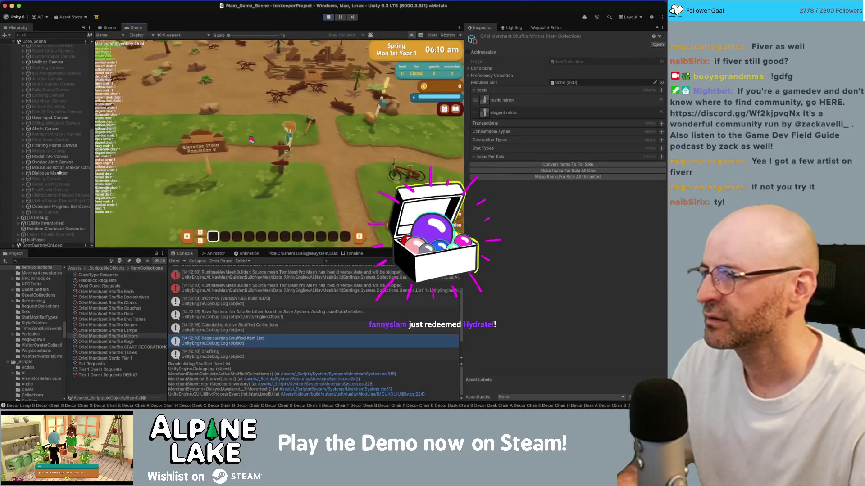
pyautogui.write('d')
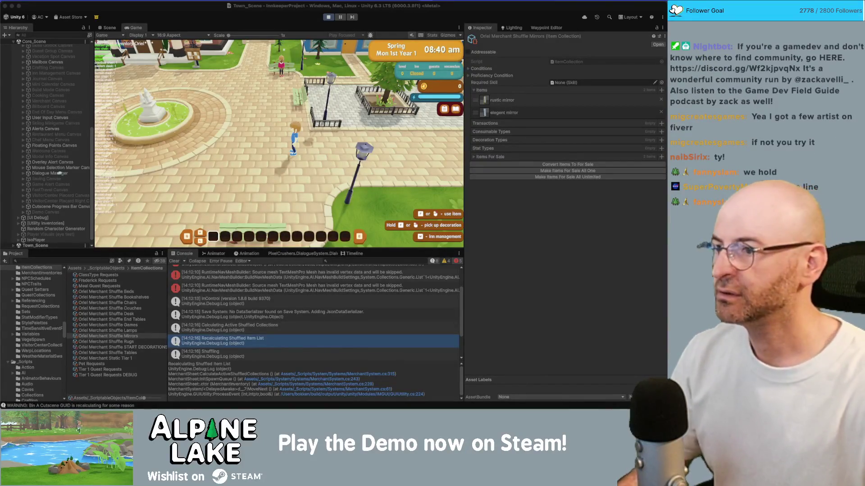
# Step: Walk the character north along the path to the Antique Shop door and enter
pyautogui.press('w')
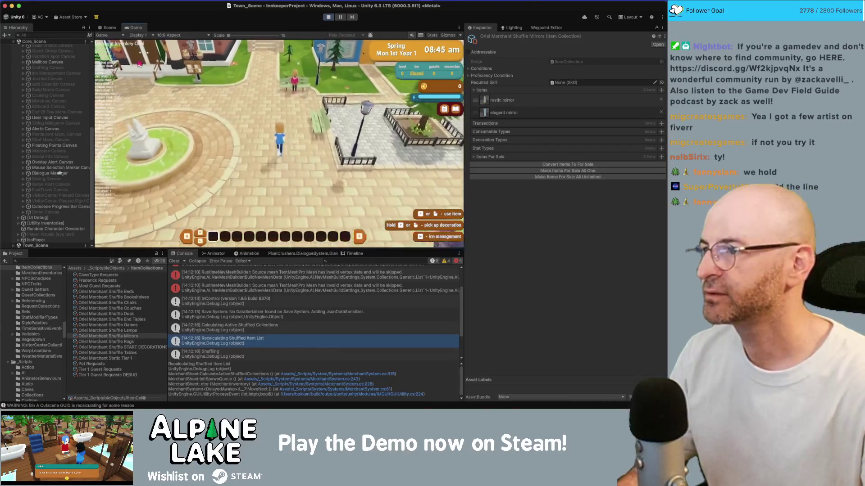
pyautogui.press('w')
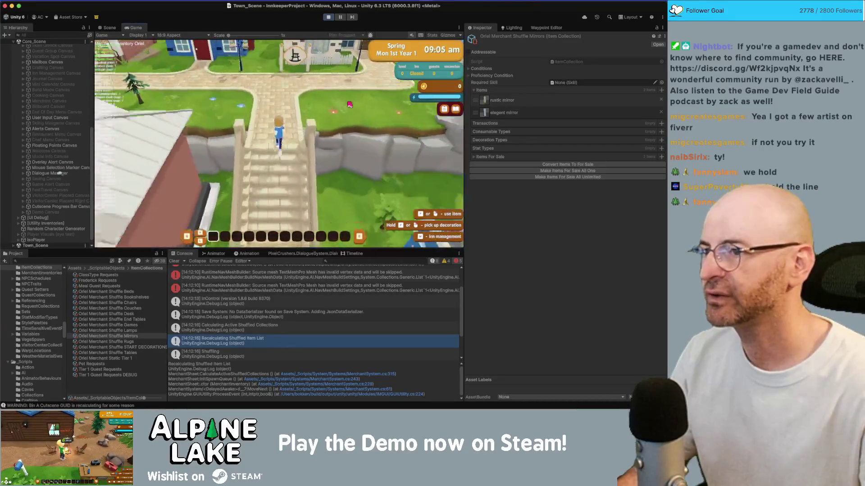
pyautogui.press('w')
pyautogui.press('space')
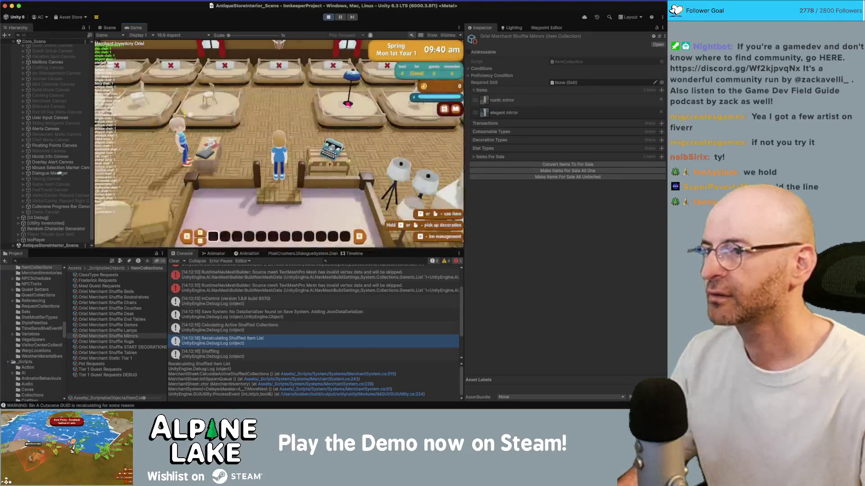
# Step: Run right through the shop past the plinths and show the START DECORATIONS collection's contents
pyautogui.press('d')
pyautogui.press('d')
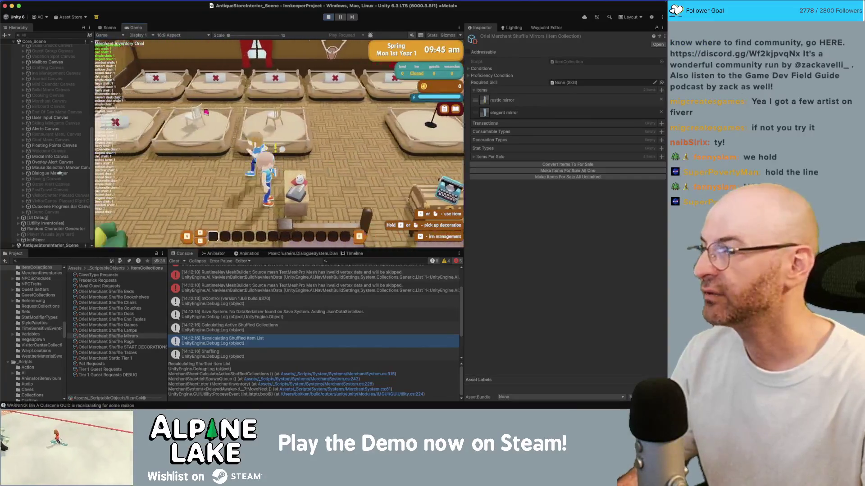
pyautogui.press('d')
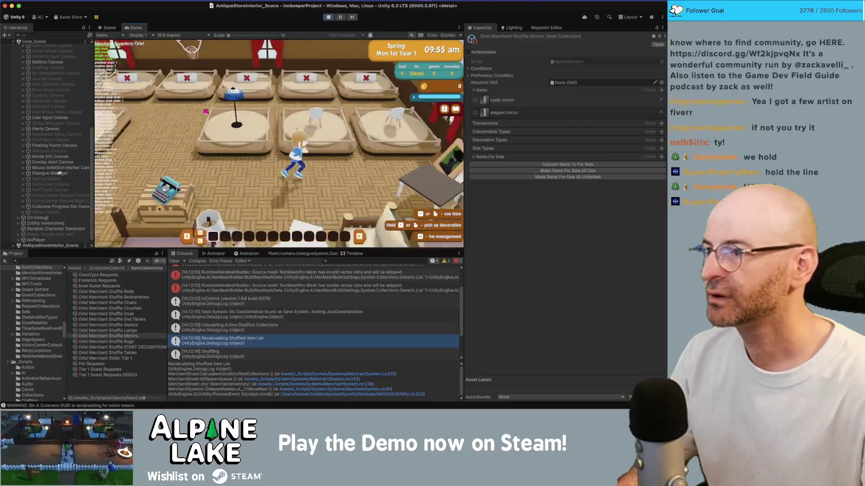
pyautogui.press('d')
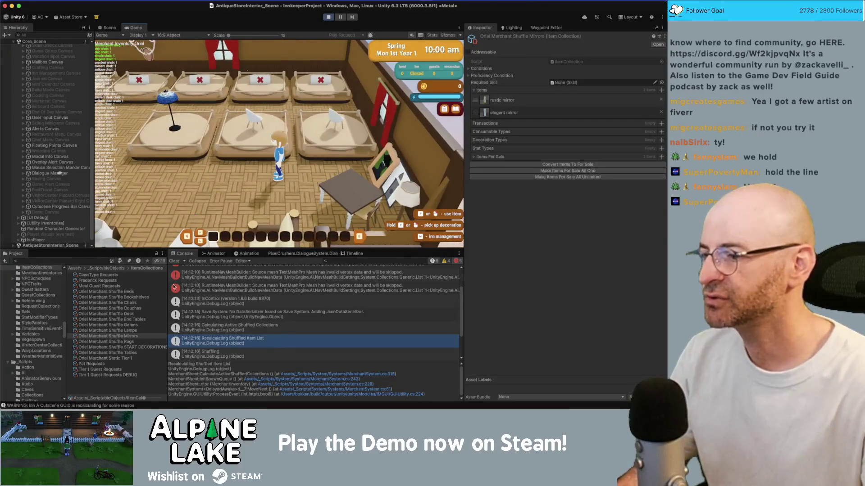
pyautogui.click(159, 348)
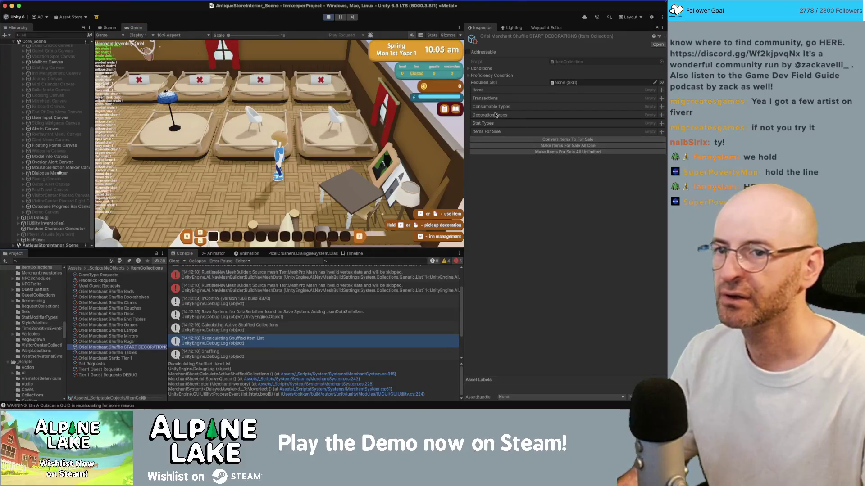
# Step: Inspect the Couches, Chairs, Bookshelves, Beds and Desk shuffle collections in the Inspector
pyautogui.click(145, 308)
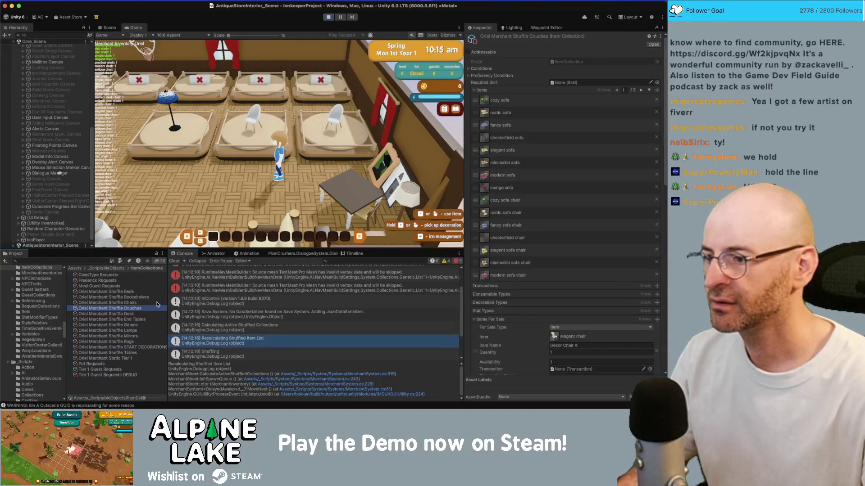
pyautogui.click(156, 304)
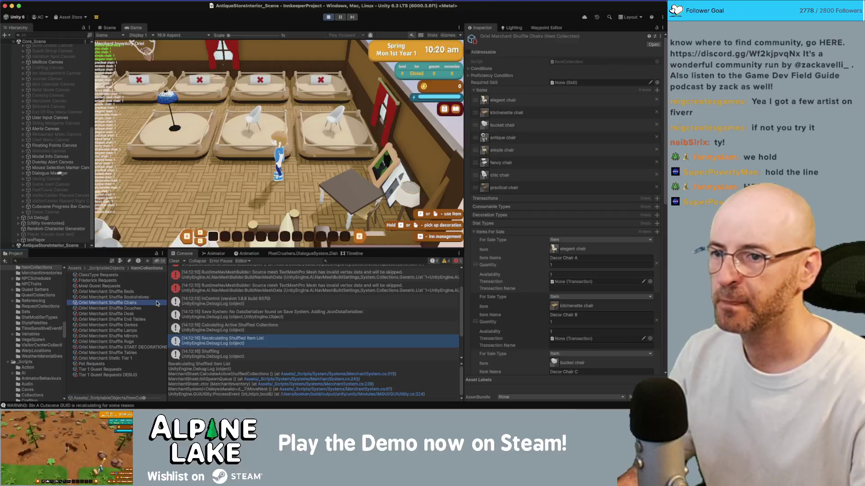
pyautogui.press('Up')
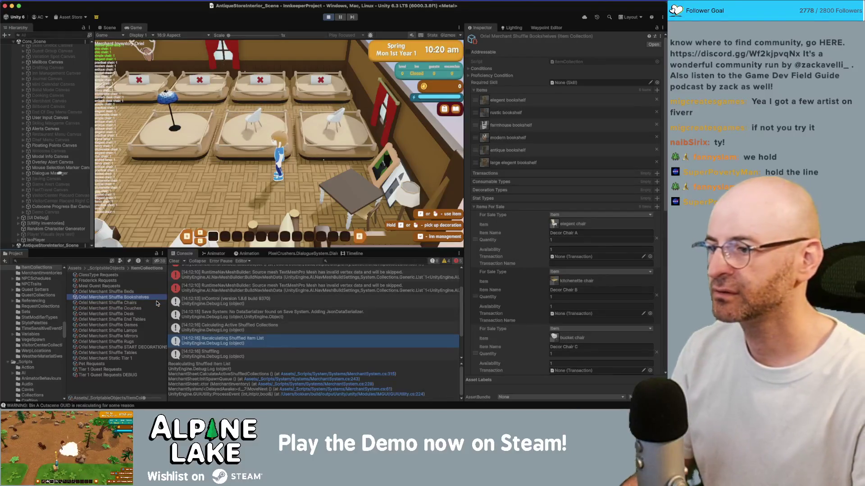
pyautogui.press('Up')
pyautogui.click(157, 304)
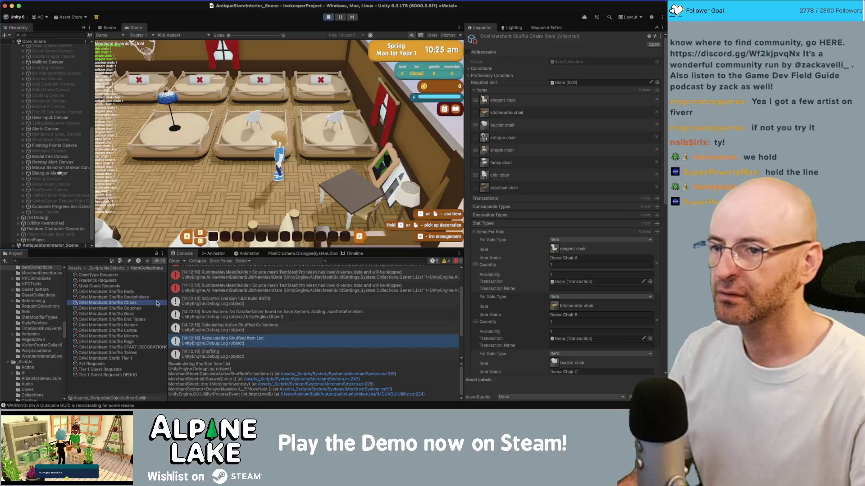
pyautogui.press('Down')
pyautogui.press('Down')
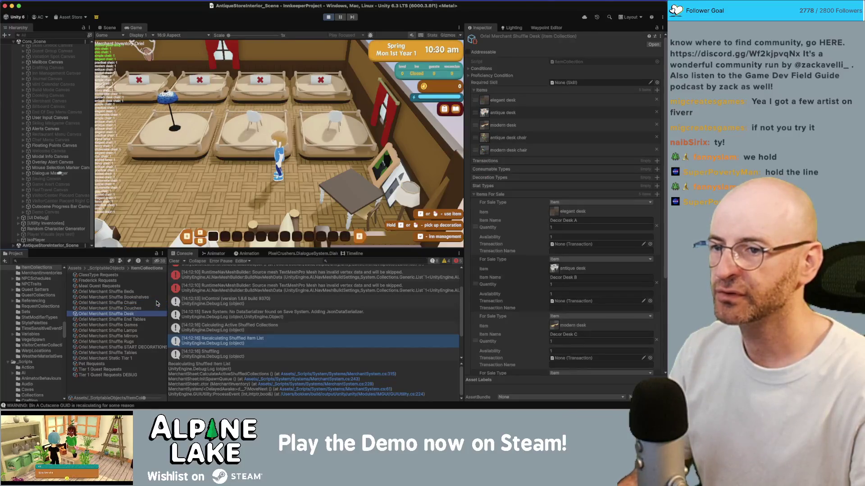
pyautogui.press('Down')
# Step: Check the Lamps, Mirrors, Rugs and START DECORATIONS collections, reach Static Tier 1, then search 'oriel merch'
pyautogui.press('Down')
pyautogui.press('Down')
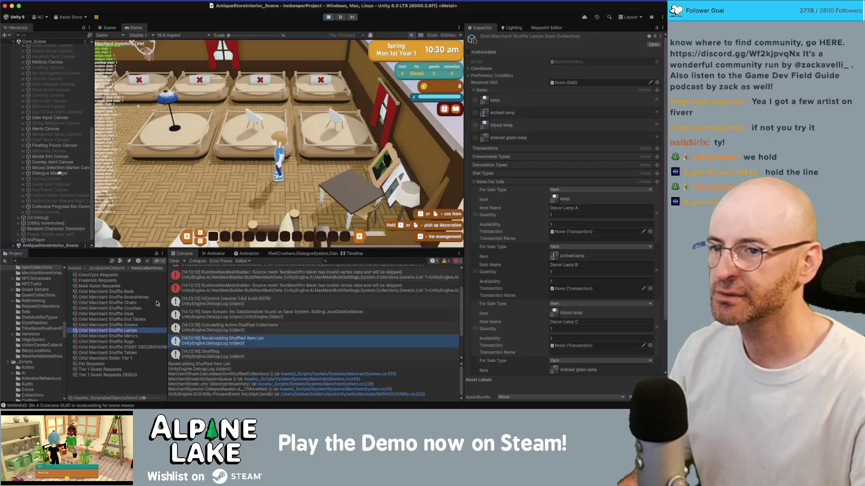
pyautogui.press('Down')
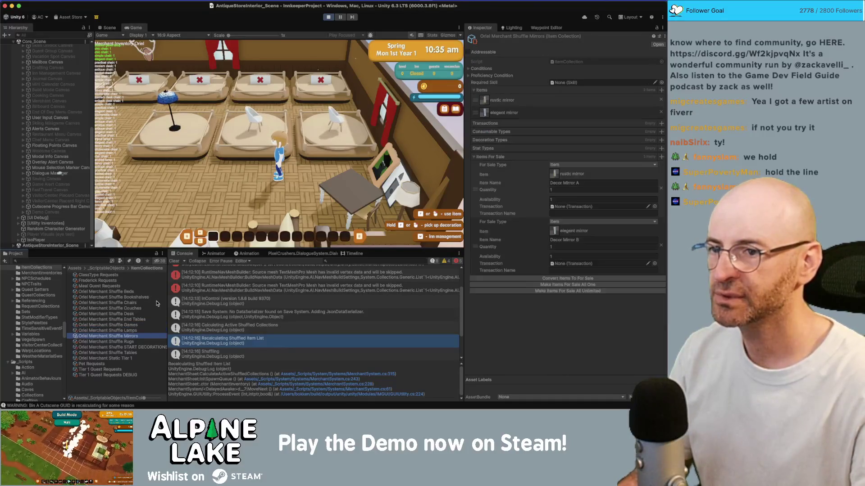
pyautogui.press('Down')
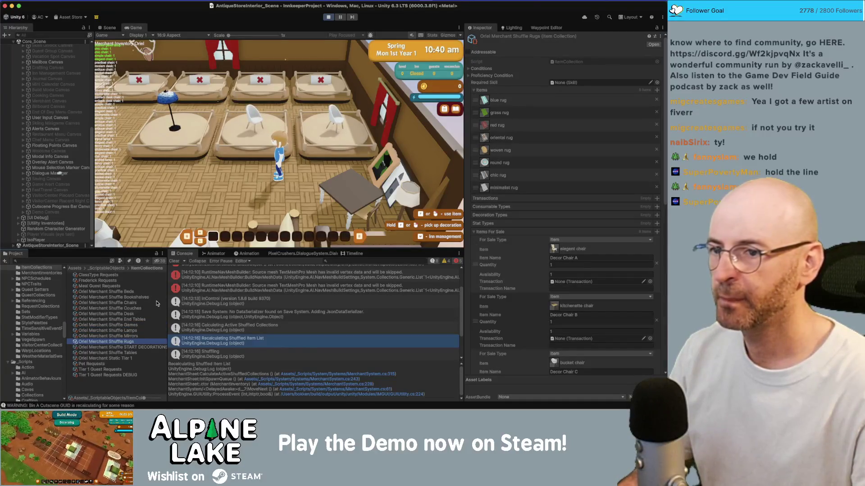
pyautogui.press('Down')
pyautogui.press('Down')
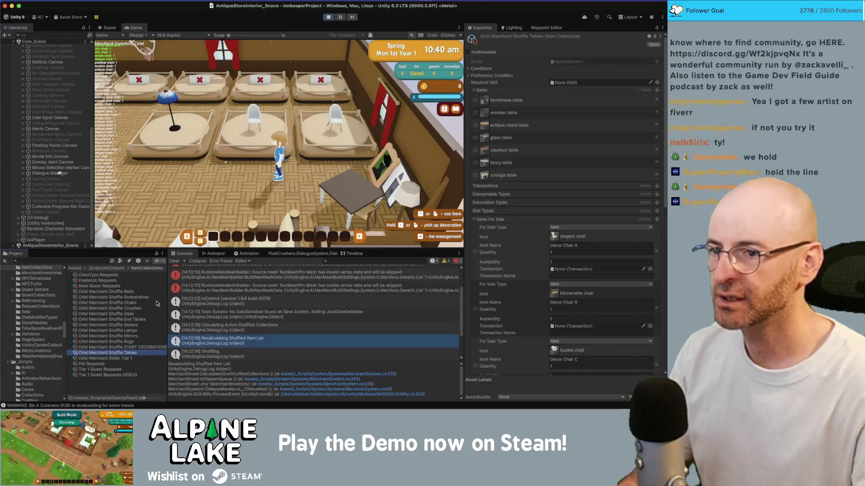
pyautogui.press('Up')
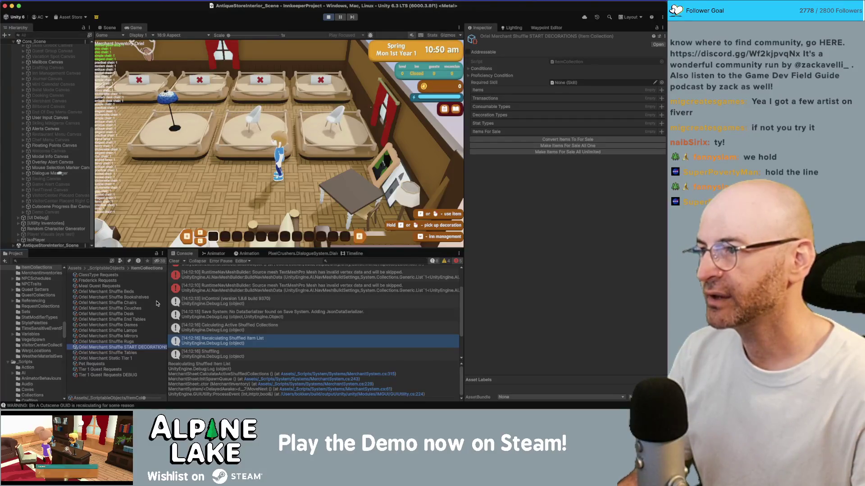
pyautogui.press('Up')
pyautogui.press('Up')
pyautogui.press('Up')
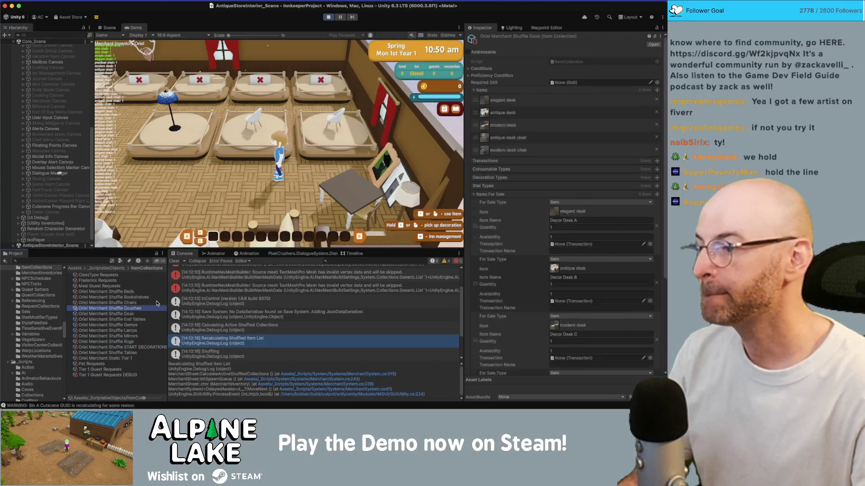
pyautogui.press('Down')
pyautogui.press('Down')
pyautogui.press('Down')
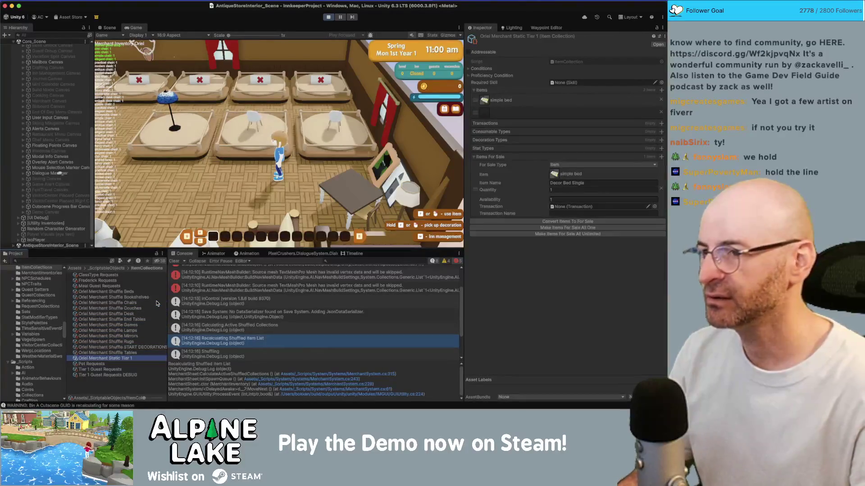
pyautogui.click(100, 261)
pyautogui.write('oriel me')
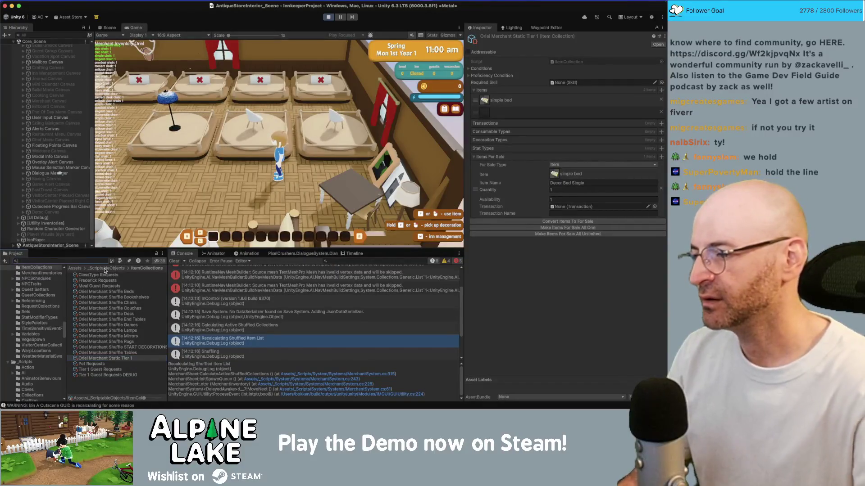
pyautogui.write('rch')
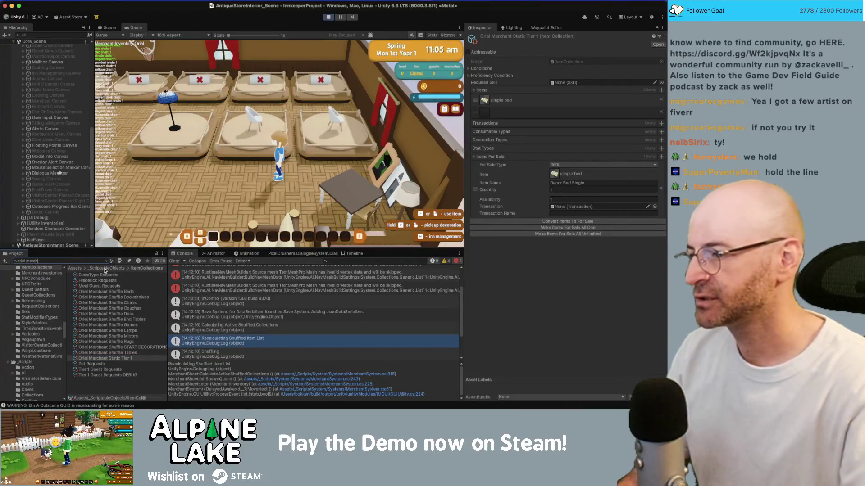
# Step: Remove the grass rug entry from Merchant Inventory Oriel's For Sale list
pyautogui.click(105, 275)
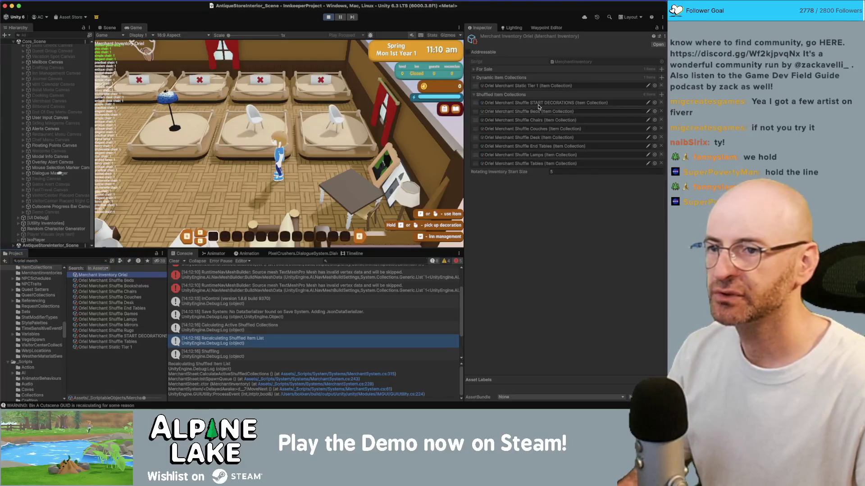
pyautogui.click(475, 70)
pyautogui.click(661, 103)
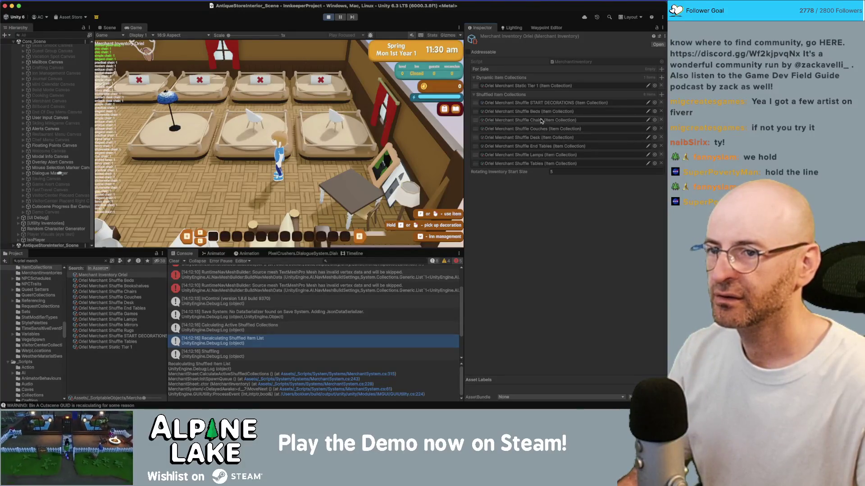
# Step: Play-test by running the character left, right, toward the antlers wall and back to a desk
pyautogui.press('a')
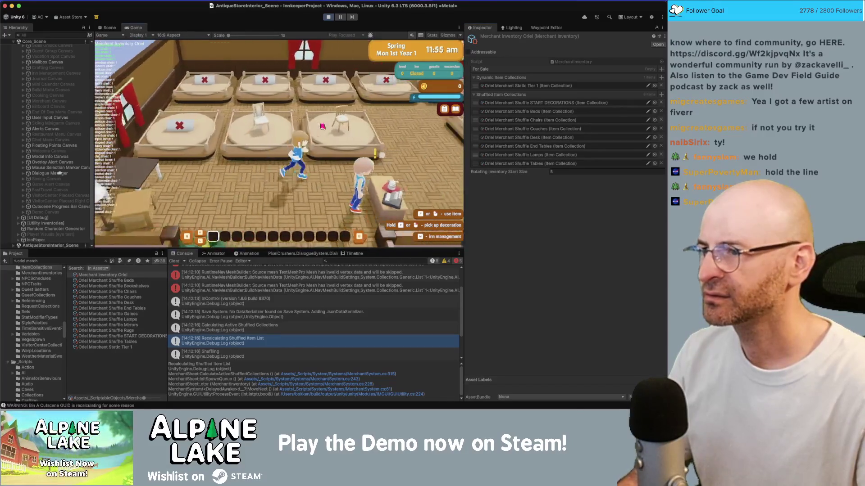
pyautogui.press('d')
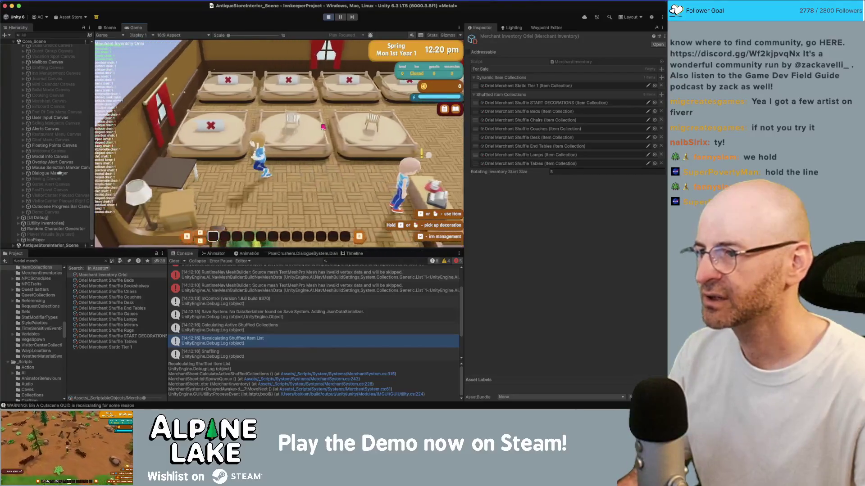
pyautogui.press('w')
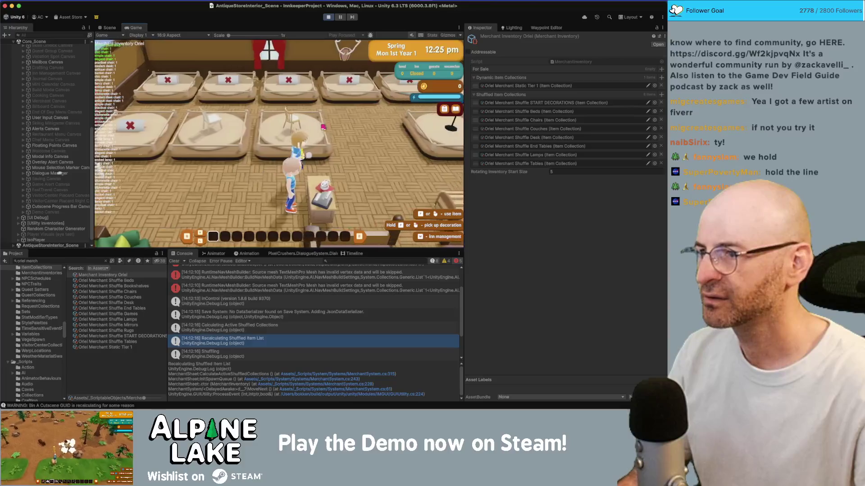
pyautogui.press('s')
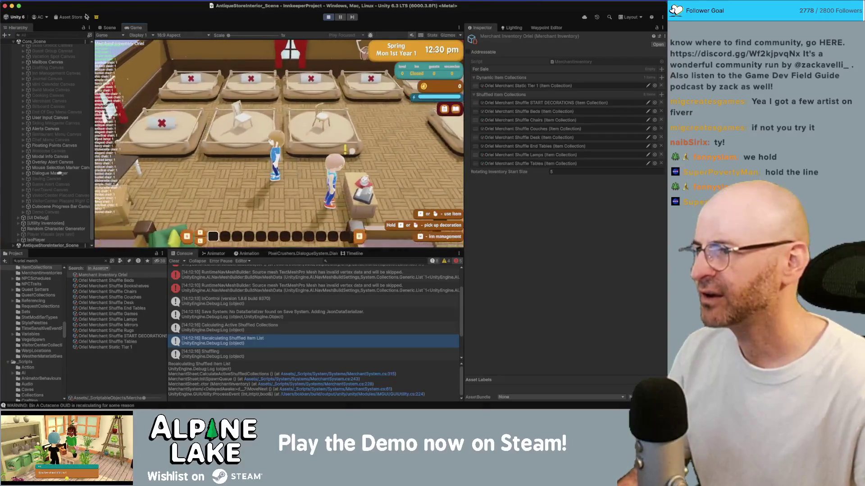
# Step: In the Scene view, fly in near a bed and orbit to inspect a plinth's red X sign
pyautogui.hotkey('ctrl', '1')
pyautogui.moveTo(184, 93)
pyautogui.mouseDown()
pyautogui.moveTo(193, 40)
pyautogui.moveTo(206, 88)
pyautogui.moveTo(191, 92)
pyautogui.mouseUp()
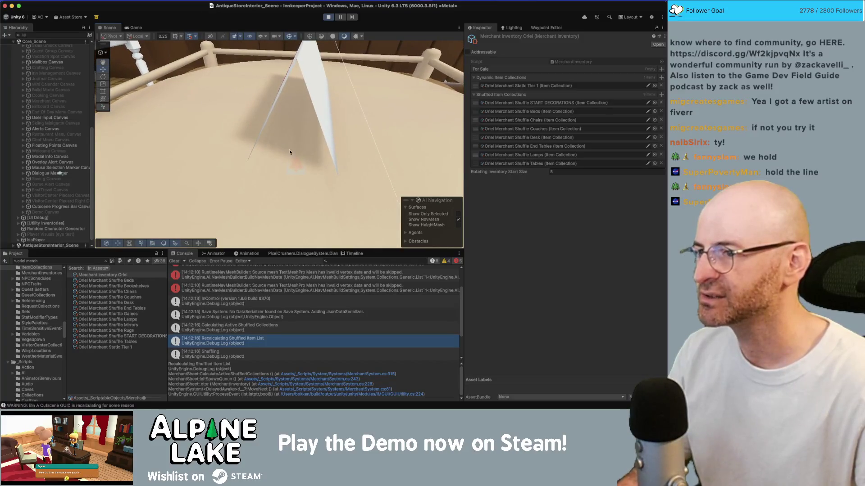
pyautogui.moveTo(327, 150)
pyautogui.mouseDown()
pyautogui.moveTo(394, 130)
pyautogui.moveTo(286, 98)
pyautogui.moveTo(314, 96)
pyautogui.mouseUp()
pyautogui.scroll(-5, 314, 96)
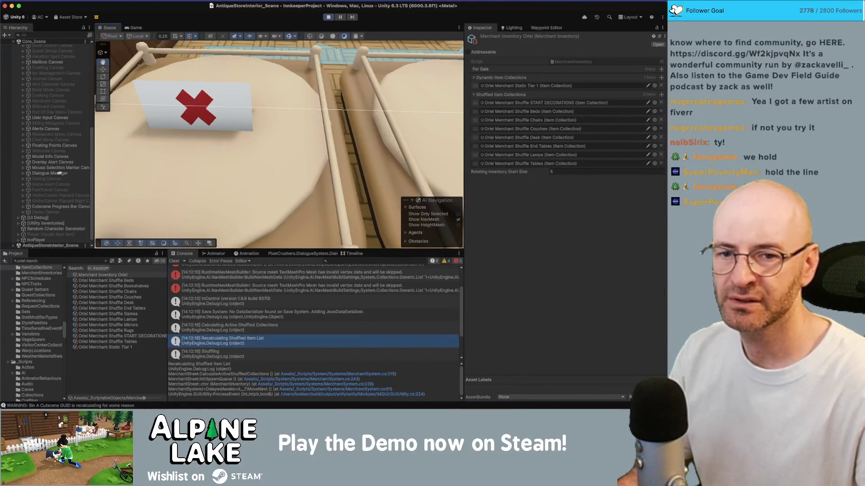
pyautogui.press('super+Tab')
# Step: Select the sold-out sign's two large faces and extrude them to give the sign thickness
pyautogui.click(385, 197)
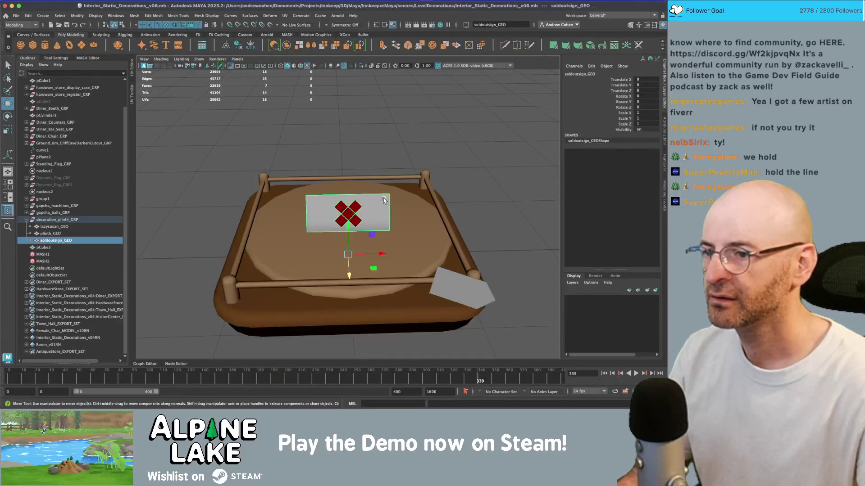
pyautogui.press('f')
pyautogui.moveTo(405, 171)
pyautogui.mouseDown()
pyautogui.moveTo(356, 174)
pyautogui.moveTo(349, 156)
pyautogui.mouseUp()
pyautogui.press('q')
pyautogui.rightClick(349, 151)
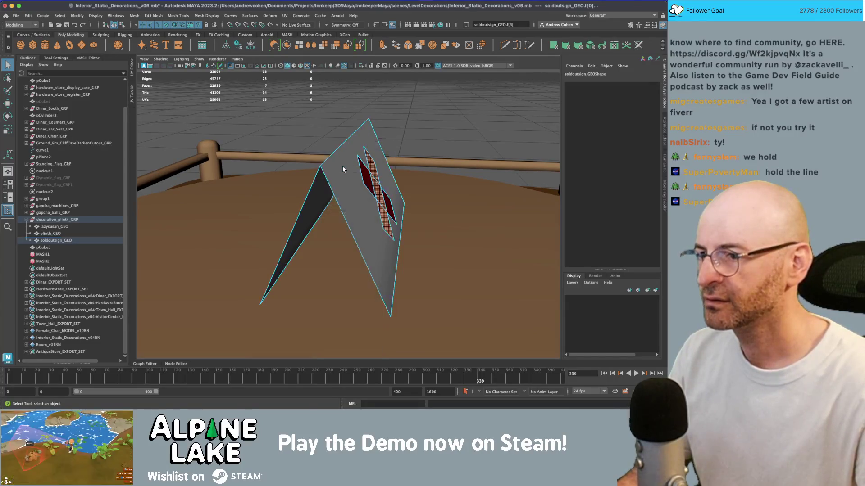
pyautogui.moveTo(410, 288); pyautogui.dragTo(331, 112)
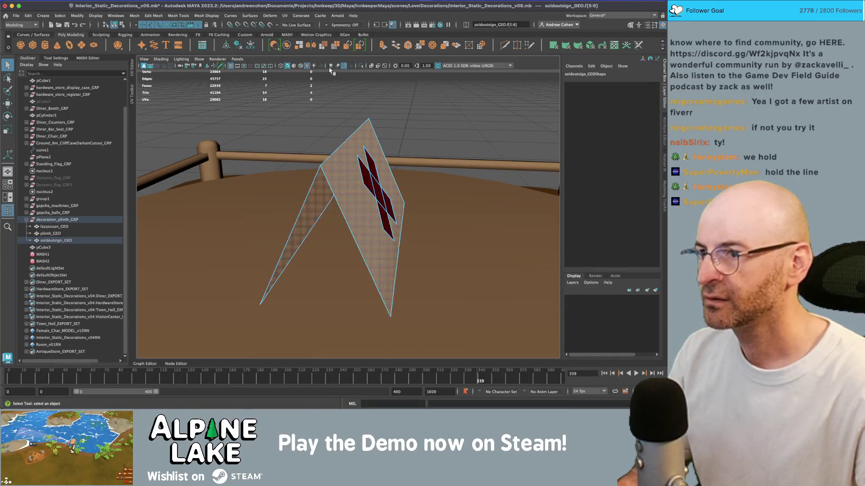
pyautogui.click(383, 46)
pyautogui.moveTo(396, 183); pyautogui.dragTo(361, 156)
pyautogui.moveTo(393, 185)
pyautogui.mouseDown()
pyautogui.moveTo(395, 177)
pyautogui.moveTo(360, 162)
pyautogui.moveTo(370, 176)
pyautogui.moveTo(387, 180)
pyautogui.moveTo(402, 170)
pyautogui.mouseUp()
pyautogui.press('q')
# Step: Try moving and rotating the sign faces, then reselect and frame the whole sold-out sign object
pyautogui.click(358, 159)
pyautogui.press('w')
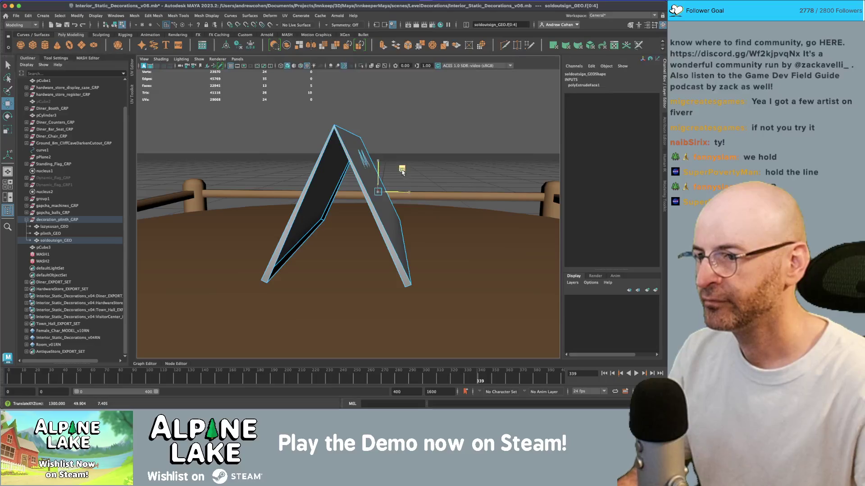
pyautogui.press('e')
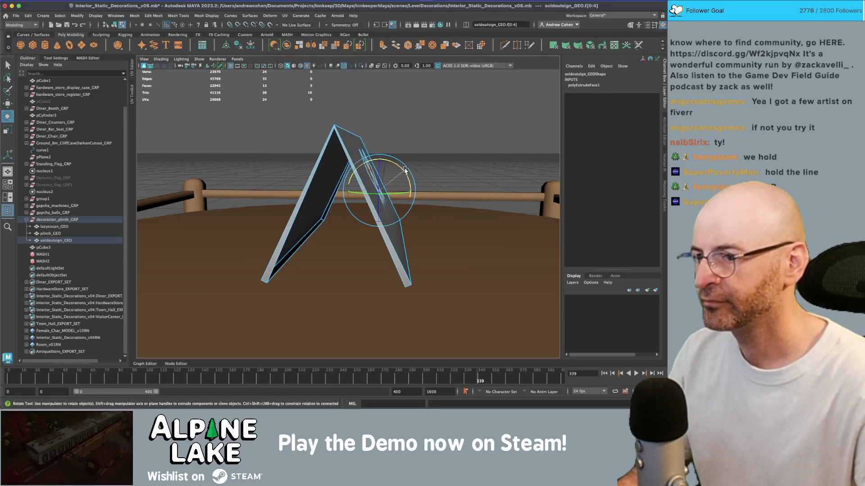
pyautogui.press('w')
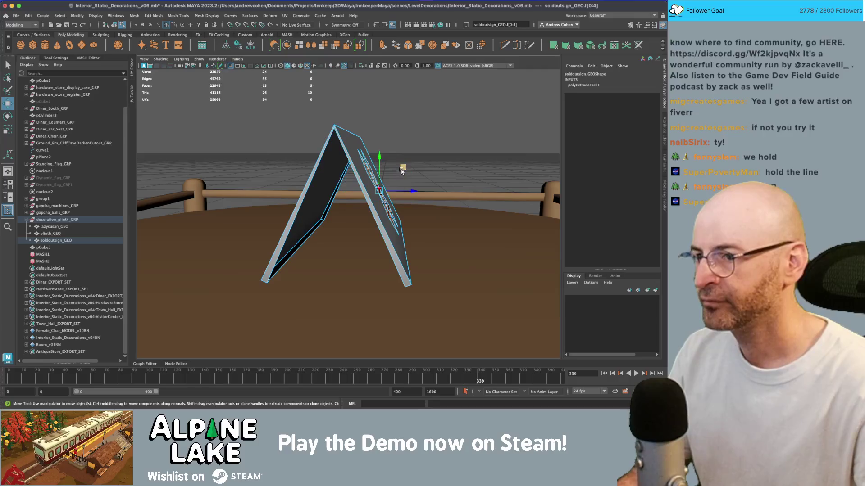
pyautogui.click(112, 26)
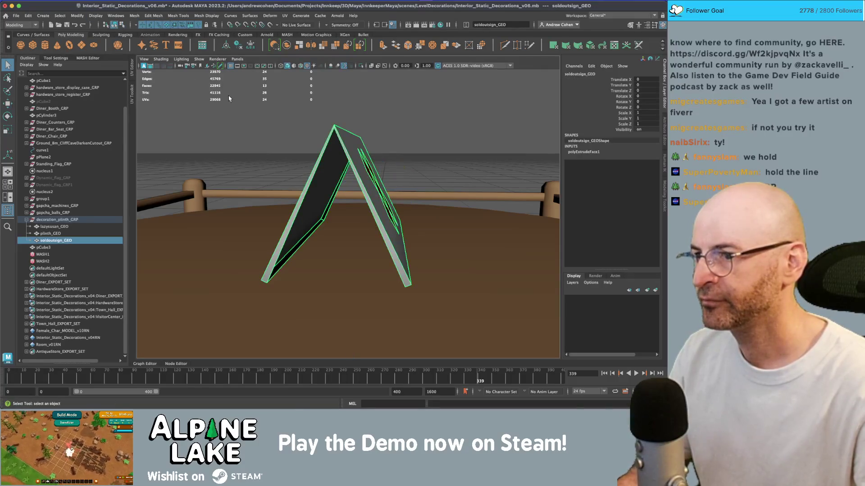
pyautogui.press('Left')
pyautogui.press('f')
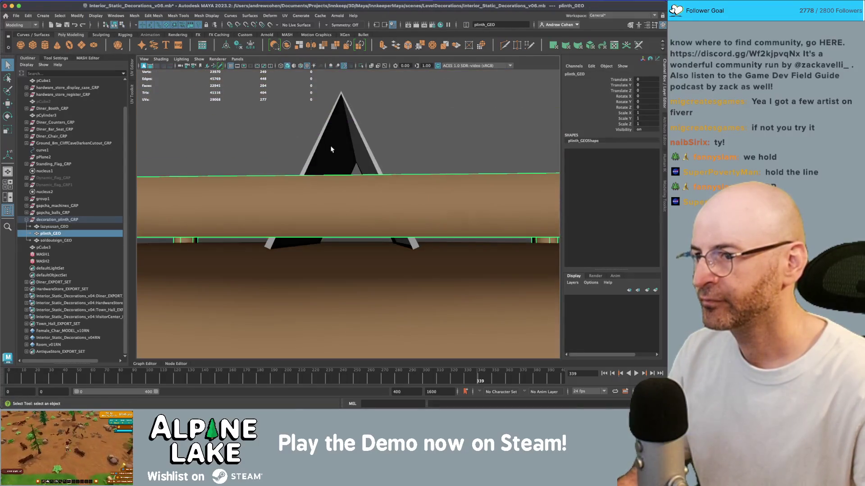
pyautogui.click(331, 150)
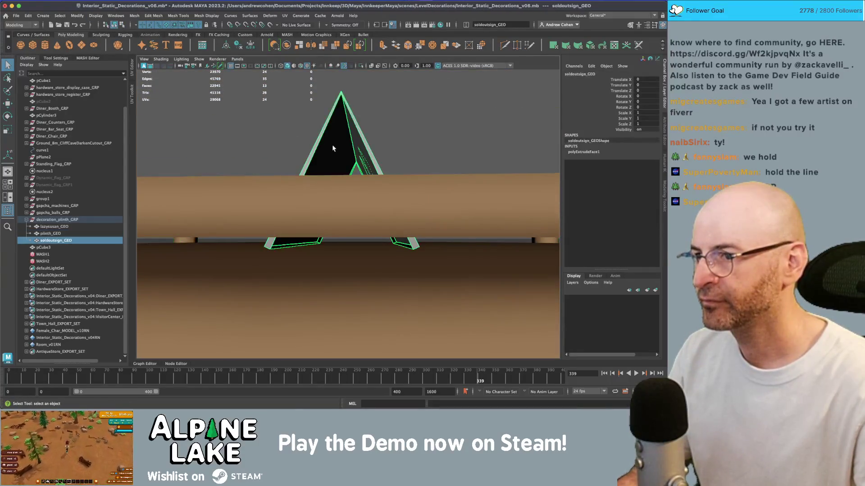
pyautogui.press('f')
pyautogui.moveTo(338, 153)
pyautogui.mouseDown()
pyautogui.moveTo(355, 158)
pyautogui.moveTo(343, 116)
pyautogui.mouseUp()
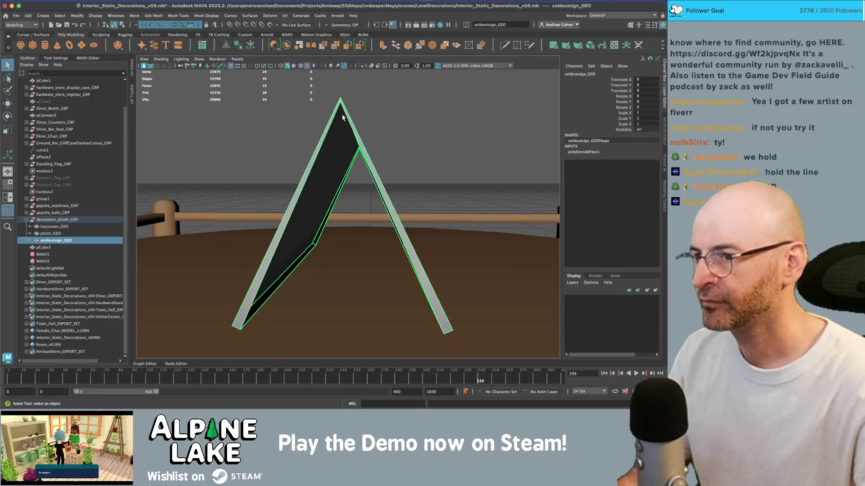
# Step: Select the sign's two top vertices and move them down to shape the A-frame
pyautogui.rightClick(343, 116)
pyautogui.click(310, 115)
pyautogui.click(360, 148)
pyautogui.keyDown('shift'); pyautogui.click(341, 99); pyautogui.keyUp('shift')
pyautogui.press('w')
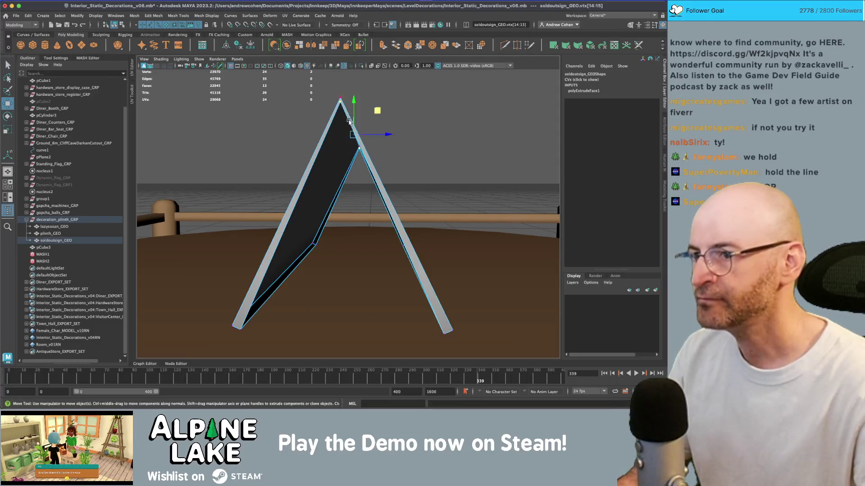
pyautogui.moveTo(355, 115)
pyautogui.mouseDown()
pyautogui.moveTo(332, 143)
pyautogui.moveTo(401, 188)
pyautogui.mouseUp()
# Step: Extrude the sign's top edge into a back panel tucked in to form the A-frame tent
pyautogui.rightClick(348, 122)
pyautogui.click(342, 128)
pyautogui.hotkey('ctrl', 'e')
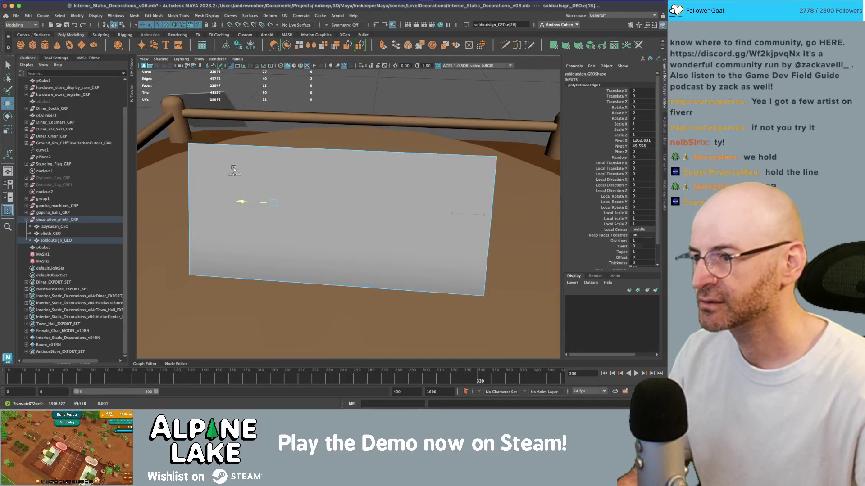
pyautogui.moveTo(176, 166)
pyautogui.mouseDown()
pyautogui.moveTo(164, 187)
pyautogui.moveTo(354, 186)
pyautogui.mouseUp()
pyautogui.moveTo(422, 237); pyautogui.dragTo(417, 239)
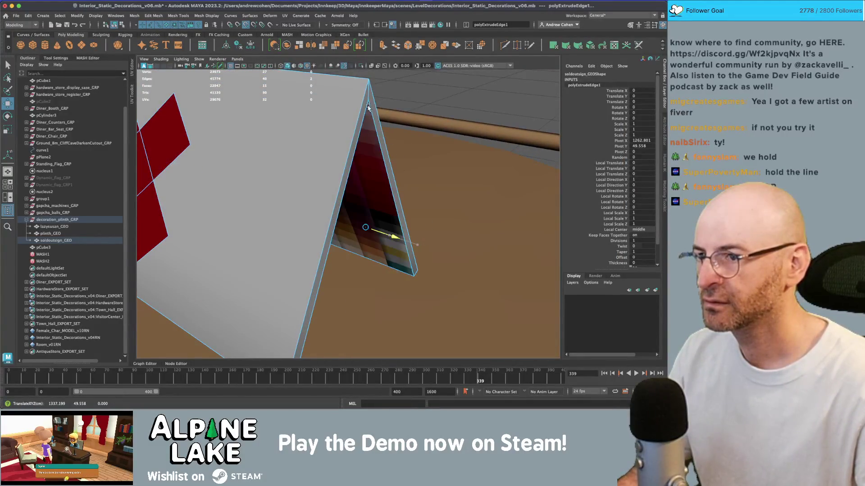
pyautogui.keyDown('alt'); pyautogui.moveTo(366, 104); pyautogui.dragTo(279, 153); pyautogui.keyUp('alt')
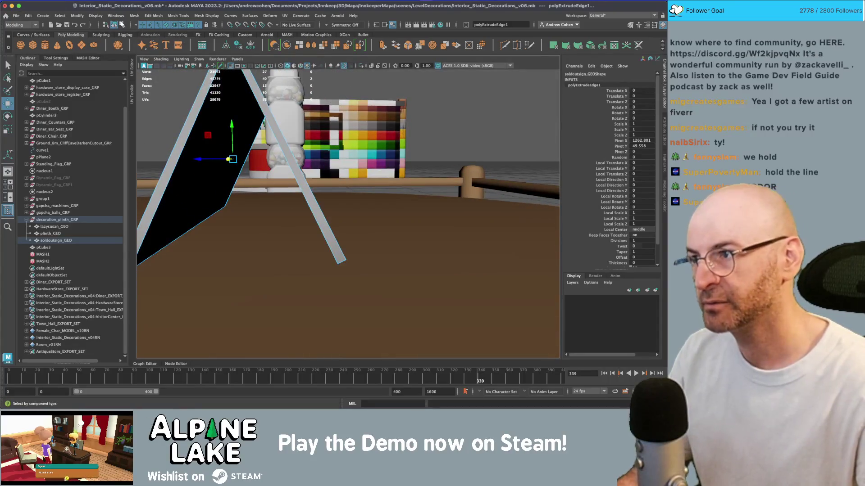
pyautogui.click(114, 24)
pyautogui.press('q')
pyautogui.press('f')
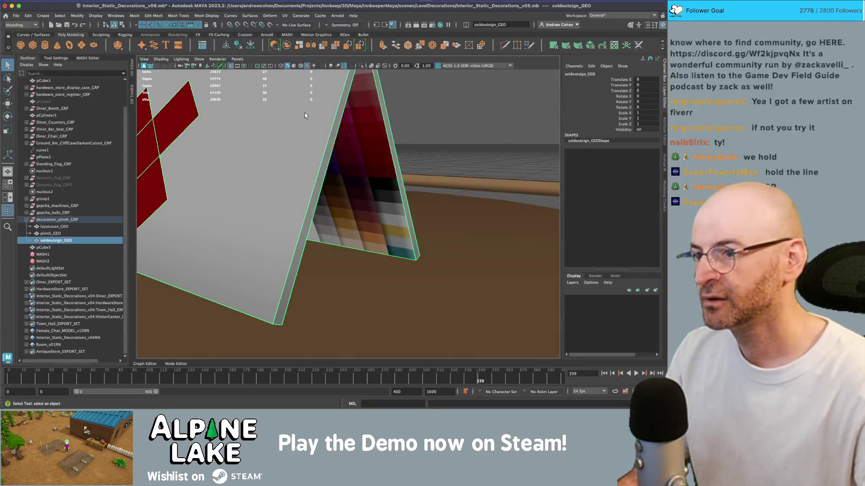
# Step: Move one of the sign's UV shells onto the light swatch of the colour palette
pyautogui.rightClick(192, 131)
pyautogui.press('f')
pyautogui.click(214, 208)
pyautogui.press('r')
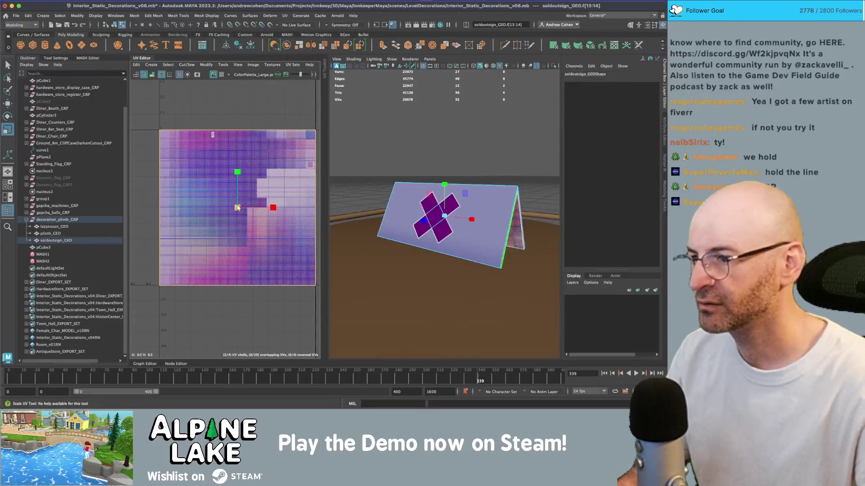
pyautogui.moveTo(238, 209); pyautogui.dragTo(308, 171)
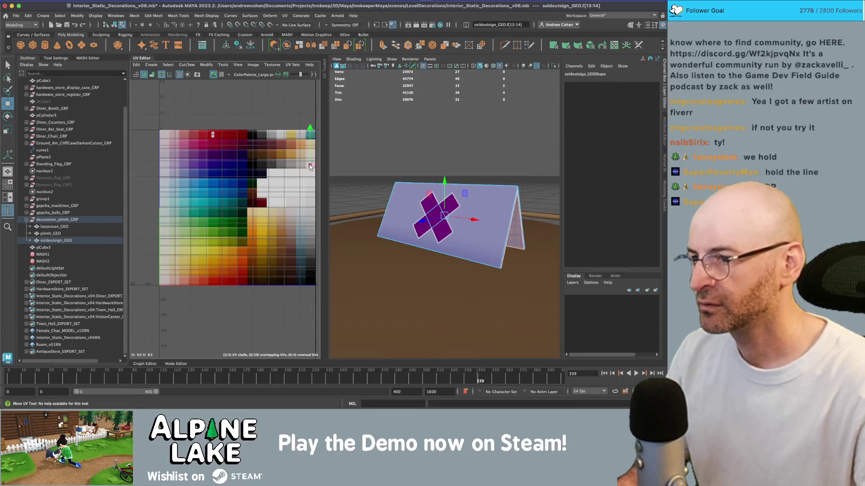
pyautogui.click(116, 25)
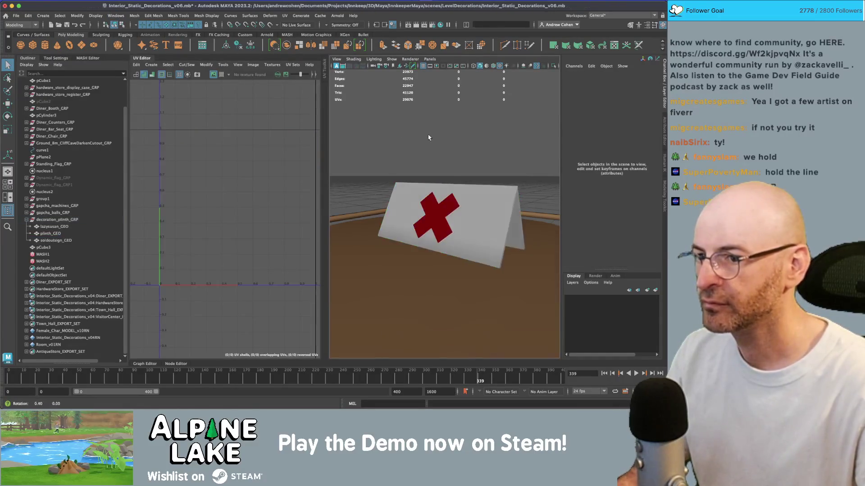
# Step: Select the sign's opposite side faces and scale their UVs down onto a light swatch
pyautogui.scroll(2, 263, 144)
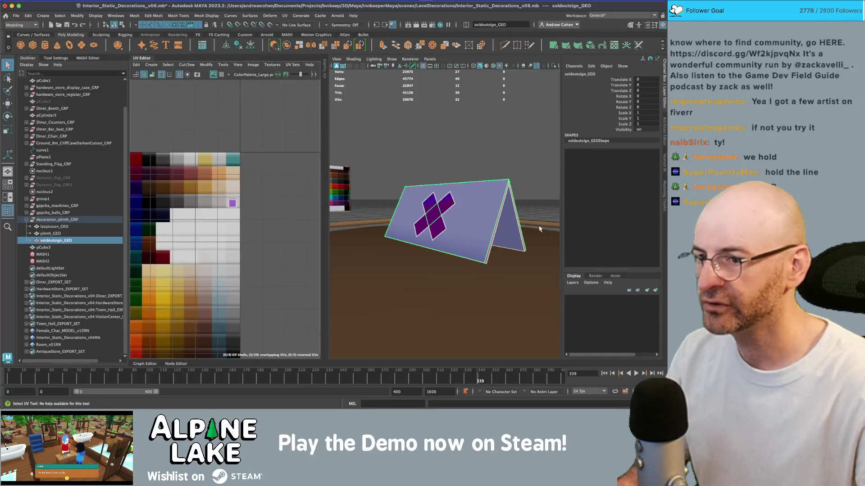
pyautogui.scroll(5, 447, 185)
pyautogui.rightClick(447, 185)
pyautogui.click(432, 189)
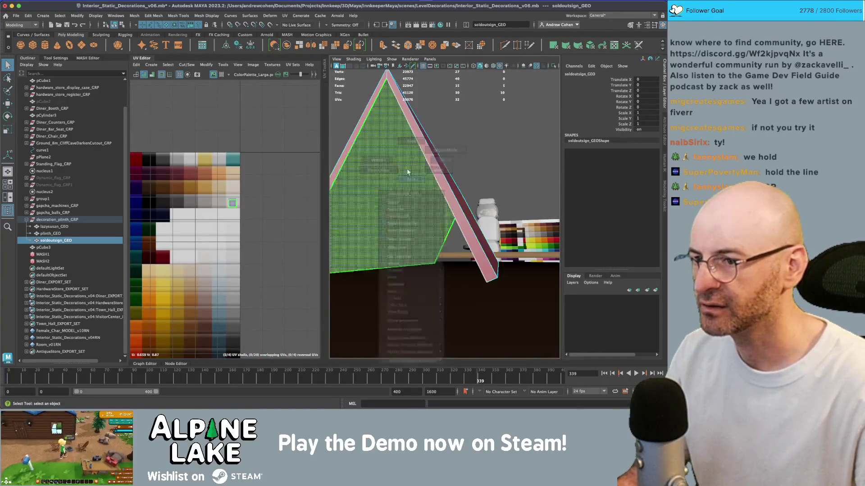
pyautogui.moveTo(433, 189); pyautogui.dragTo(446, 189)
pyautogui.keyDown('shift'); pyautogui.click(472, 180); pyautogui.keyUp('shift')
pyautogui.press('f')
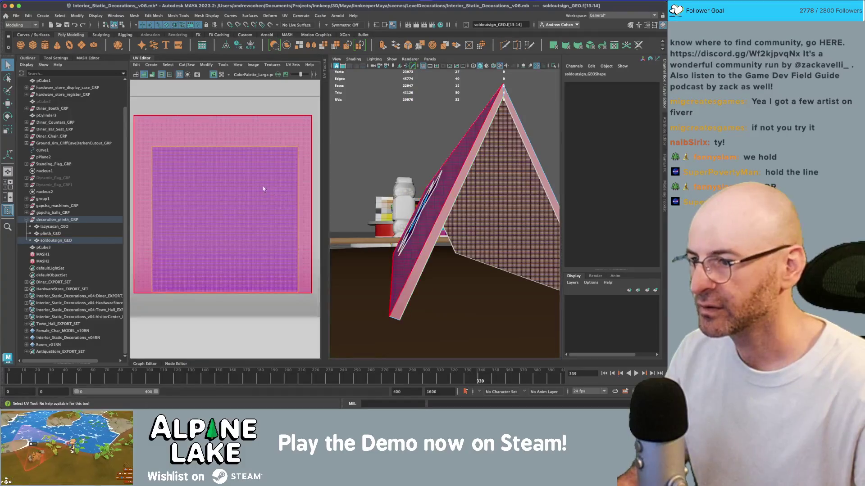
pyautogui.press('r')
pyautogui.scroll(-3, 290, 201)
pyautogui.moveTo(290, 201); pyautogui.dragTo(198, 206)
pyautogui.click(121, 26)
# Step: Save the Maya scene, then return to a single view with the sold-out sign selected
pyautogui.moveTo(428, 202); pyautogui.dragTo(373, 149)
pyautogui.scroll(-3, 362, 147)
pyautogui.hotkey('ctrl', 's')
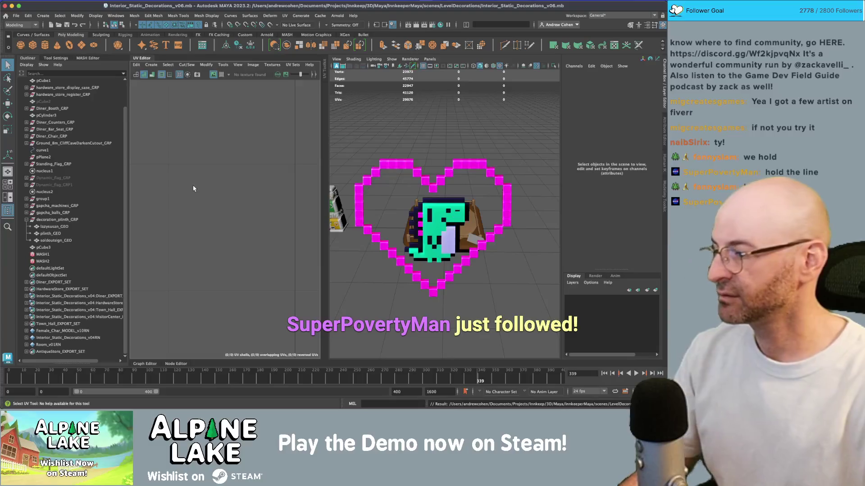
pyautogui.press('space')
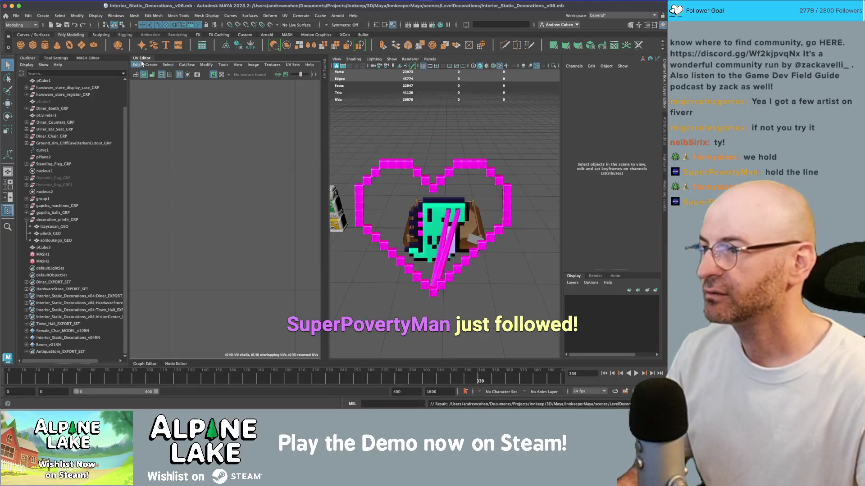
pyautogui.scroll(5, 343, 212)
pyautogui.click(338, 213)
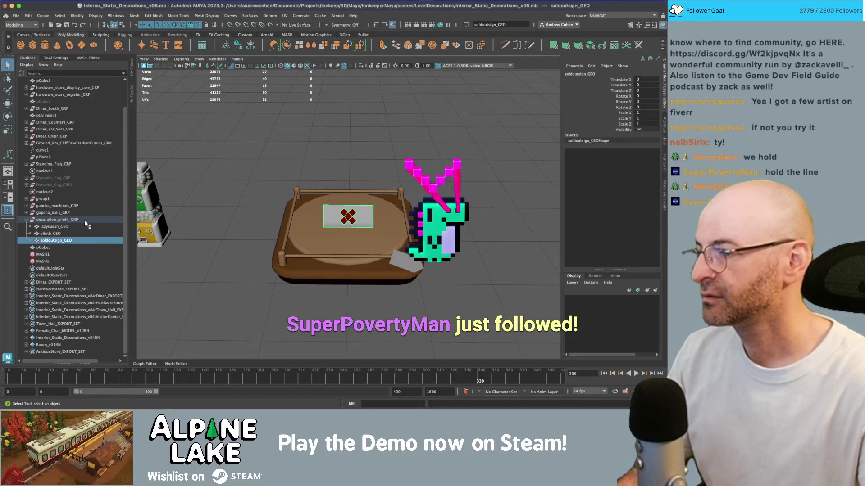
# Step: Export the selected decoration_plinth_GRP to Assets/_Models and view the updated plinth in Unity's Scene view
pyautogui.click(72, 353)
pyautogui.click(57, 220)
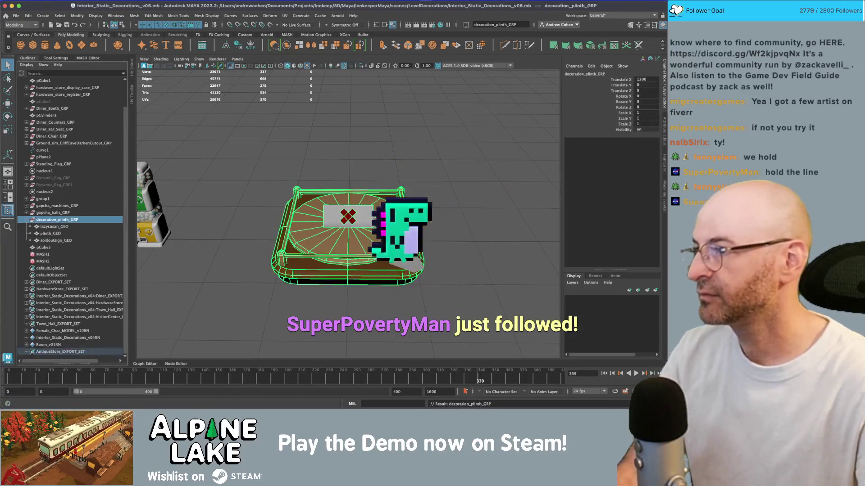
pyautogui.click(15, 15)
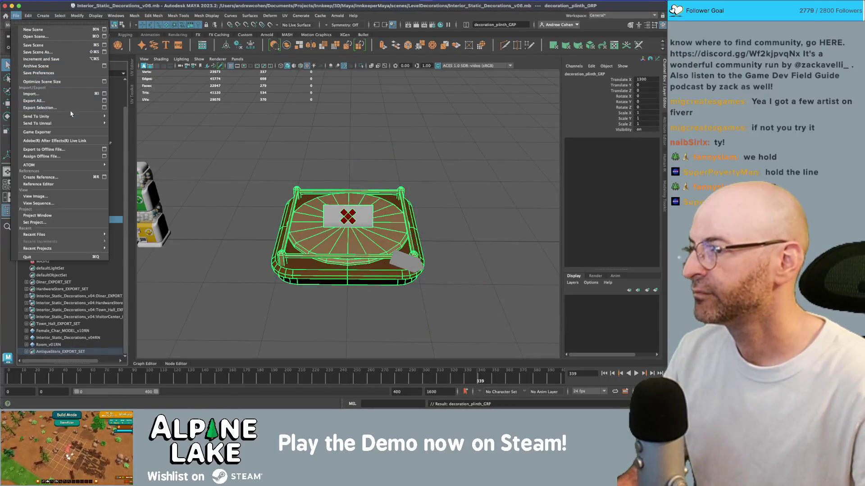
pyautogui.click(202, 126)
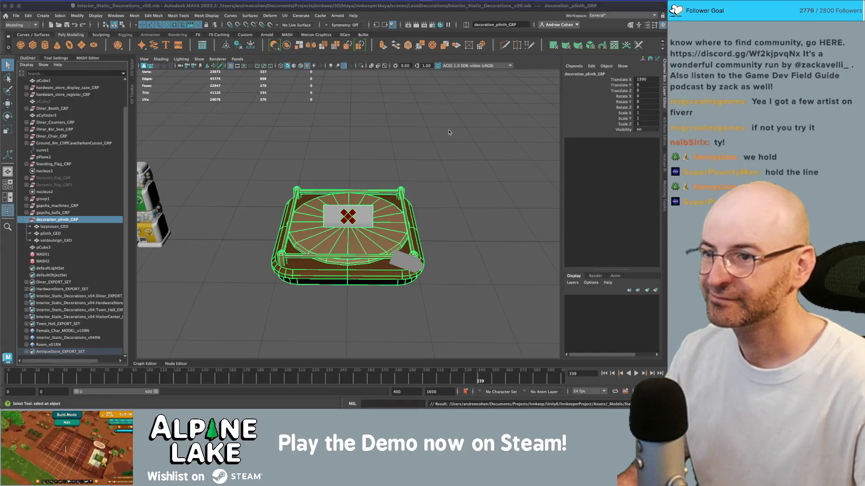
pyautogui.press('super+Tab')
pyautogui.moveTo(315, 135)
pyautogui.mouseDown()
pyautogui.moveTo(257, 99)
pyautogui.moveTo(595, 86)
pyautogui.moveTo(319, 108)
pyautogui.moveTo(222, 60)
pyautogui.moveTo(216, 41)
pyautogui.mouseUp()
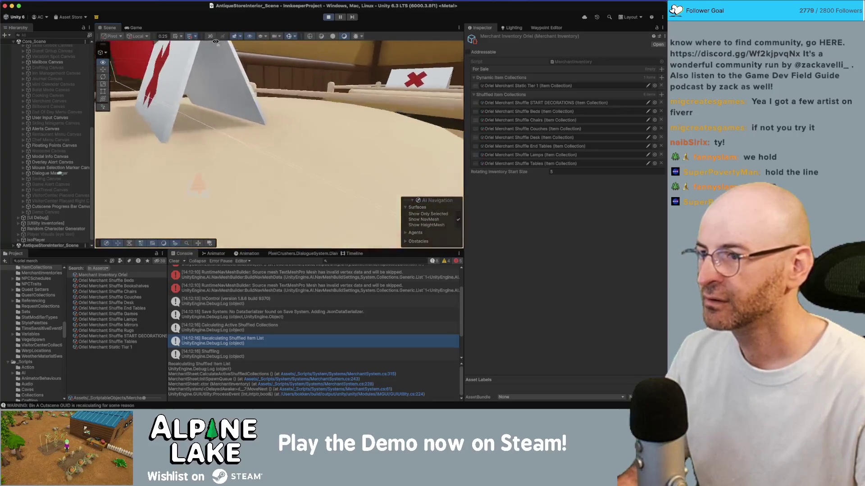
# Step: Inspect the white soldout_GEO tent sign on a plinth, undoing a test nudge, then return to Game view
pyautogui.moveTo(268, 102); pyautogui.dragTo(267, 93)
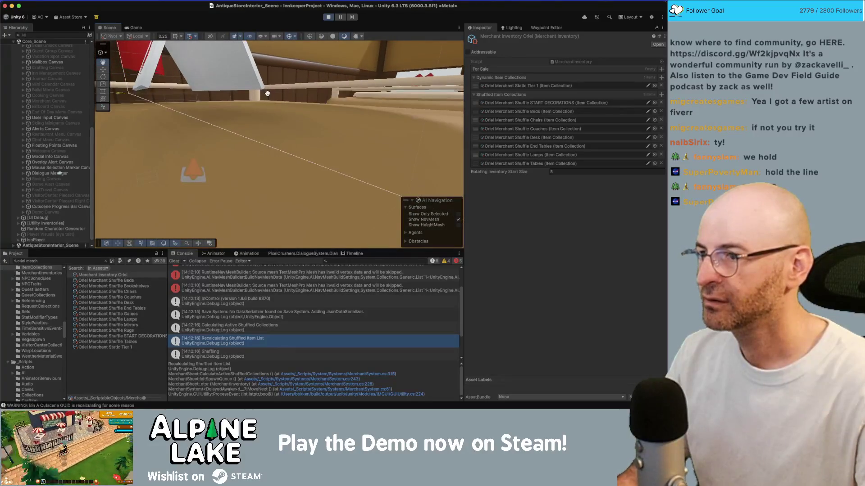
pyautogui.scroll(2, 267, 95)
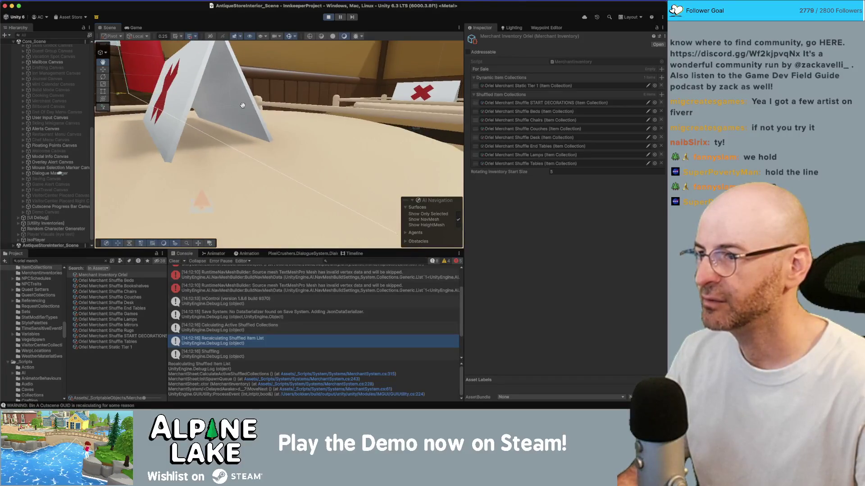
pyautogui.scroll(3, 242, 105)
pyautogui.click(241, 110)
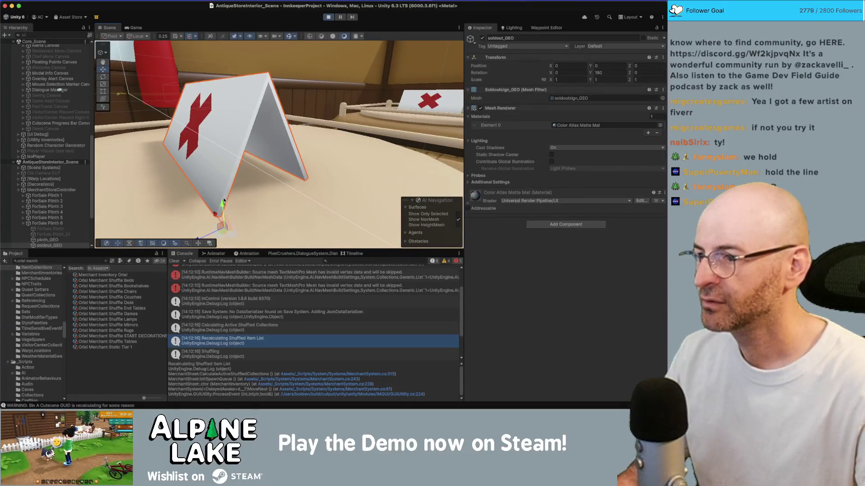
pyautogui.moveTo(221, 210)
pyautogui.mouseDown()
pyautogui.moveTo(294, 153)
pyautogui.moveTo(279, 135)
pyautogui.mouseUp()
pyautogui.hotkey('ctrl', 'z')
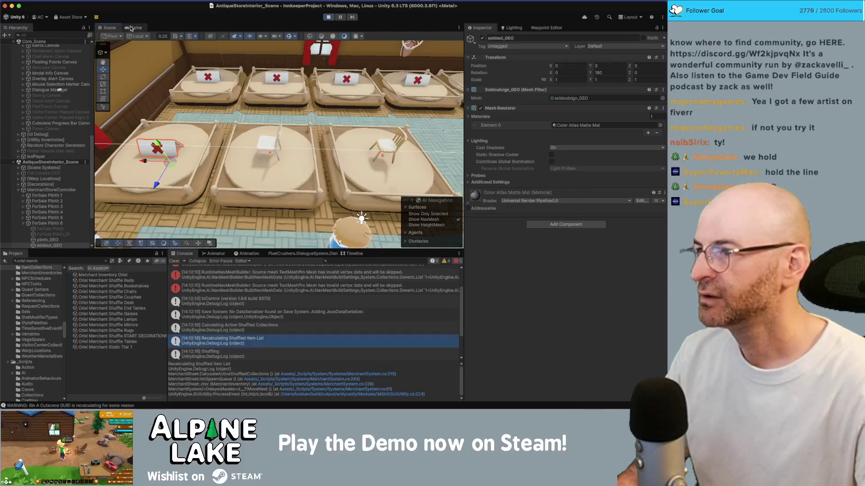
pyautogui.click(131, 28)
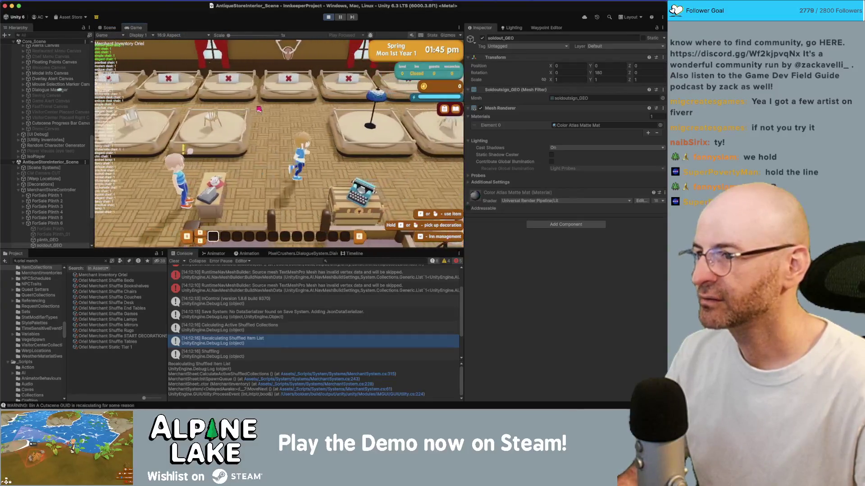
# Step: Run the player left and right around the shop past the lamps and typewriter
pyautogui.press('d')
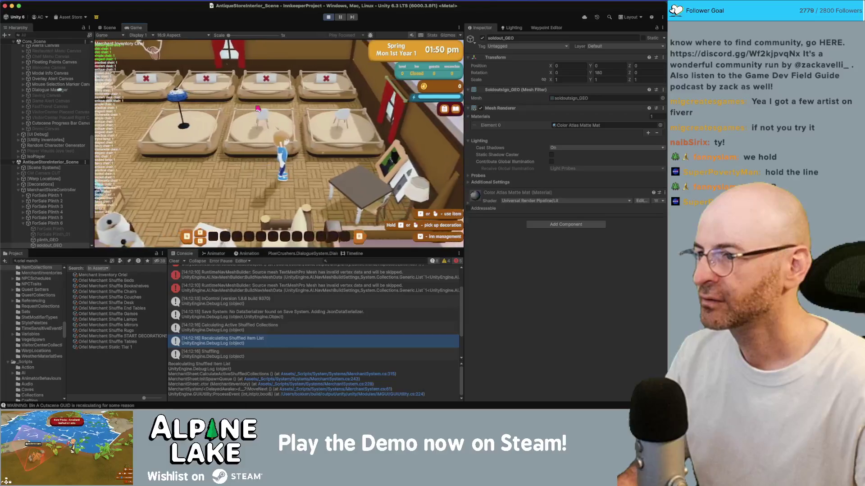
pyautogui.press('a')
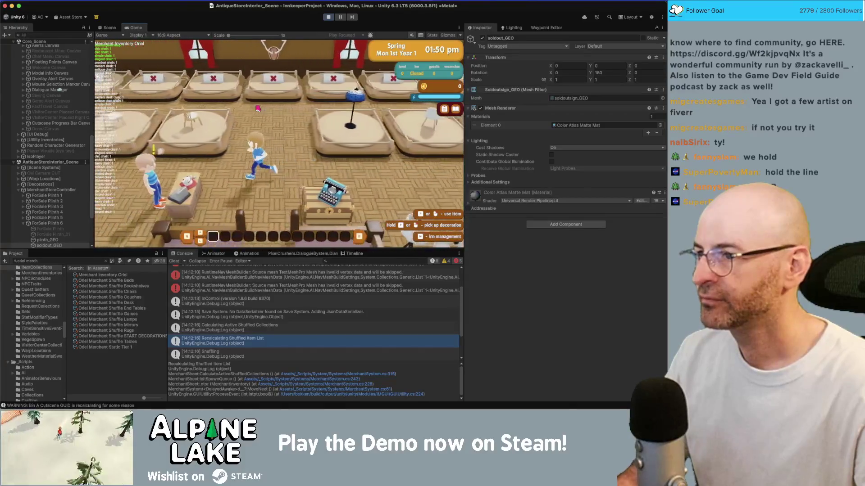
pyautogui.press('d')
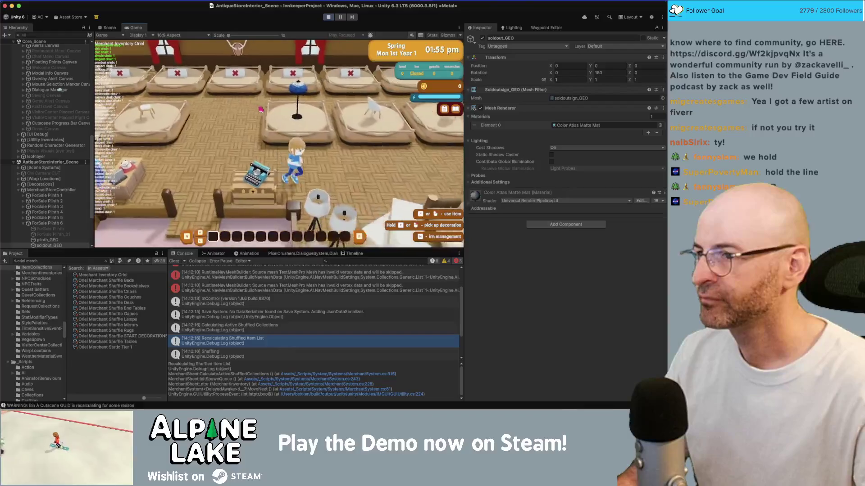
pyautogui.press('a')
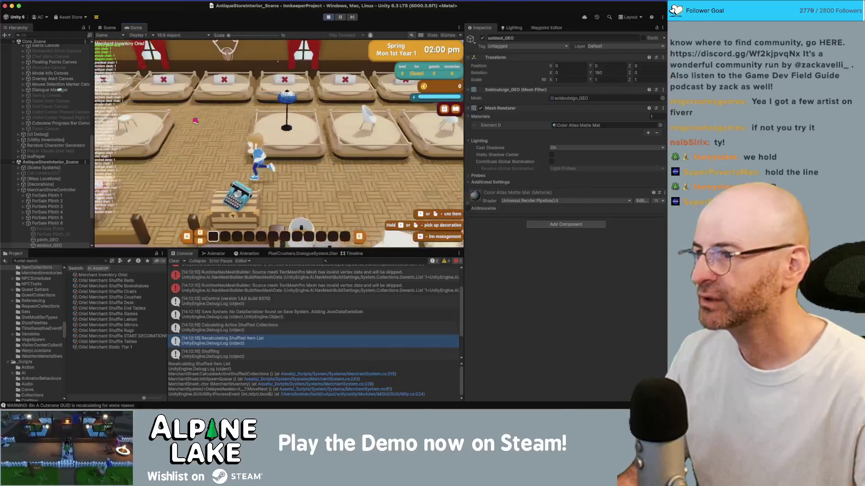
pyautogui.press('a')
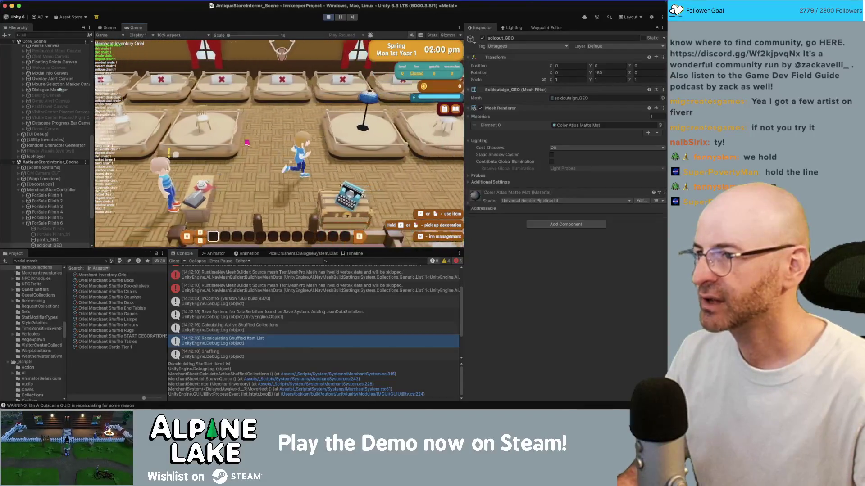
pyautogui.press('d')
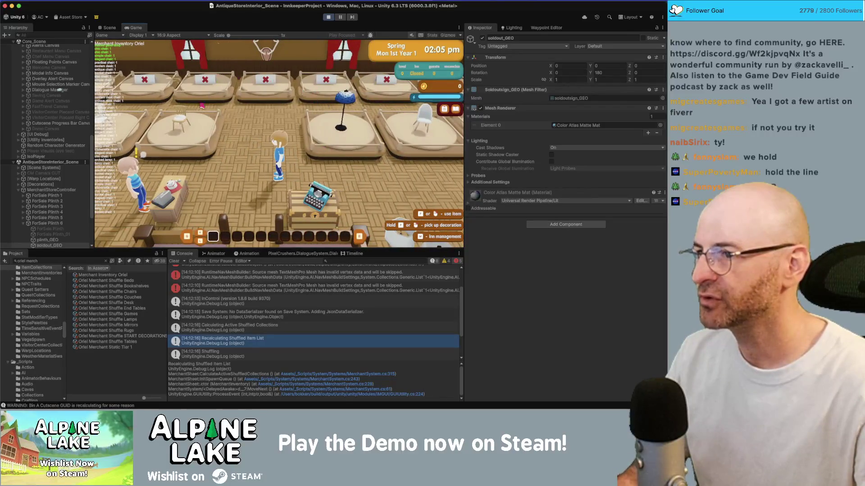
# Step: Stop Play mode and load AntiqueStoreInterior_Scene from the Hierarchy
pyautogui.click(329, 17)
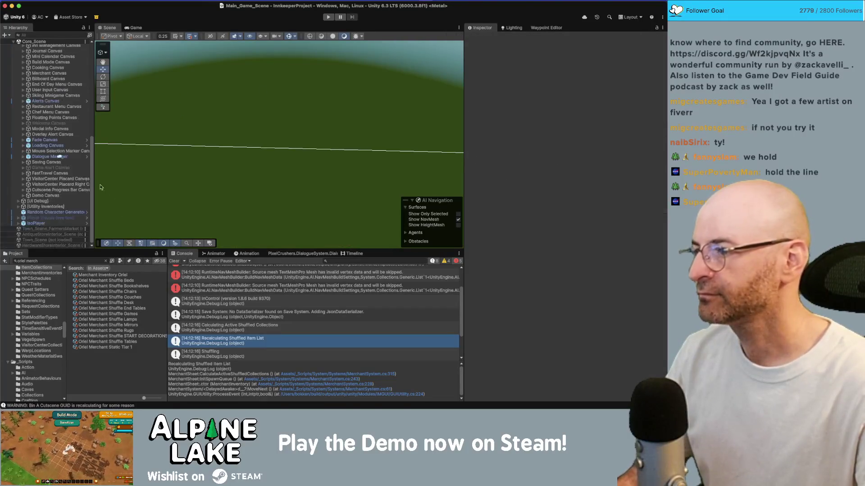
pyautogui.rightClick(43, 234)
pyautogui.click(54, 236)
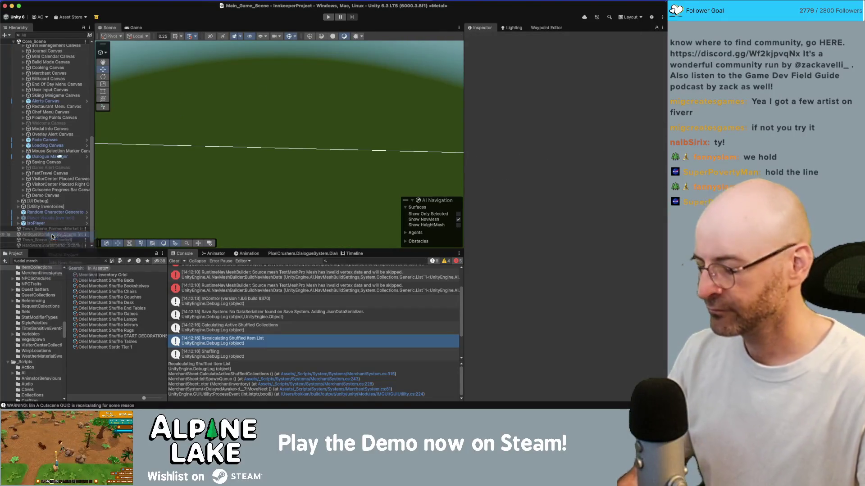
pyautogui.scroll(-6, 327, 165)
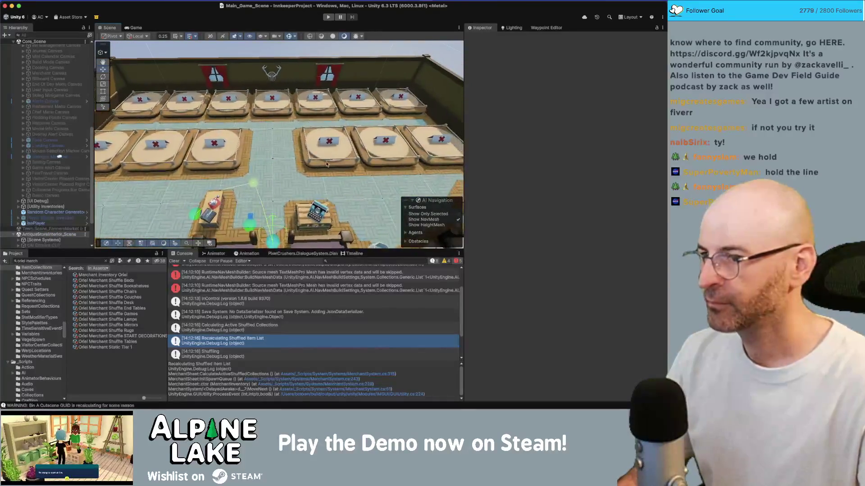
# Step: Select ForSale Plinths 1, 4, 7, 8 and 9 and move them to the top of the list
pyautogui.click(324, 134)
pyautogui.click(214, 143)
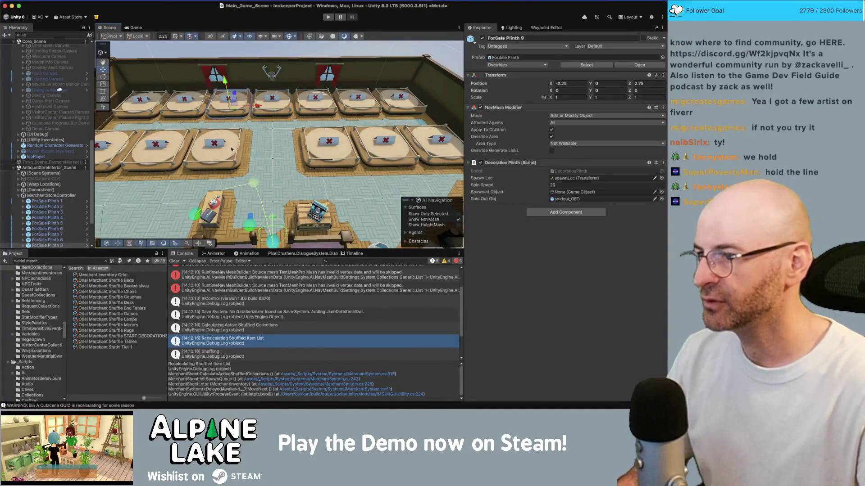
pyautogui.click(315, 156)
pyautogui.keyDown('shift'); pyautogui.click(318, 97); pyautogui.keyUp('shift')
pyautogui.keyDown('shift'); pyautogui.click(271, 94); pyautogui.keyUp('shift')
pyautogui.keyDown('shift'); pyautogui.click(228, 96); pyautogui.keyUp('shift')
pyautogui.keyDown('shift'); pyautogui.click(216, 152); pyautogui.keyUp('shift')
pyautogui.click(56, 202)
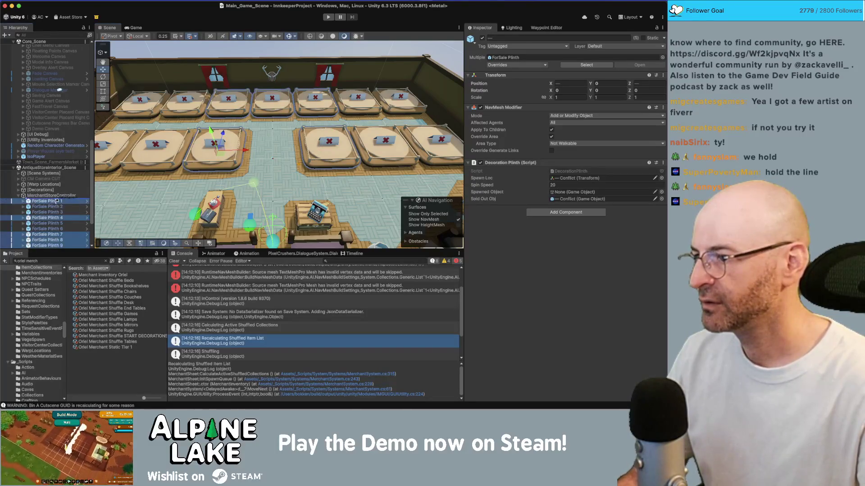
pyautogui.moveTo(57, 201); pyautogui.dragTo(65, 200)
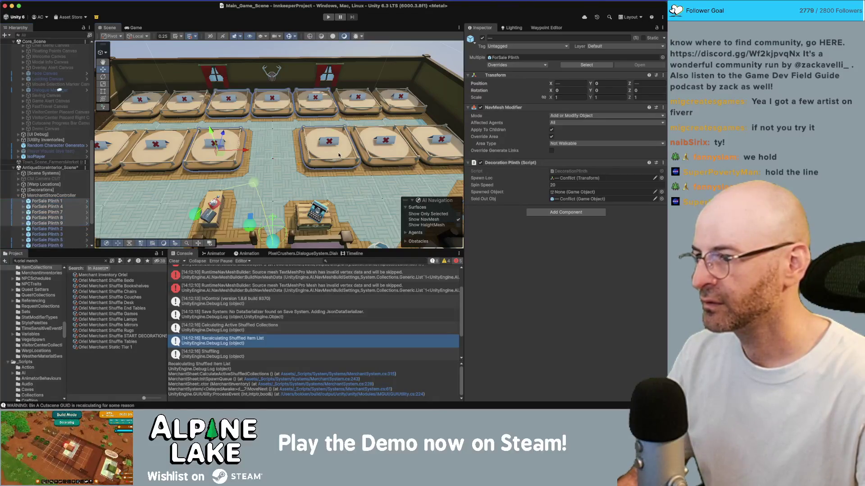
# Step: Select ForSale Plinth 1, then Plinth 4, and step through the following plinths in the list
pyautogui.click(328, 143)
pyautogui.scroll(-2, 238, 173)
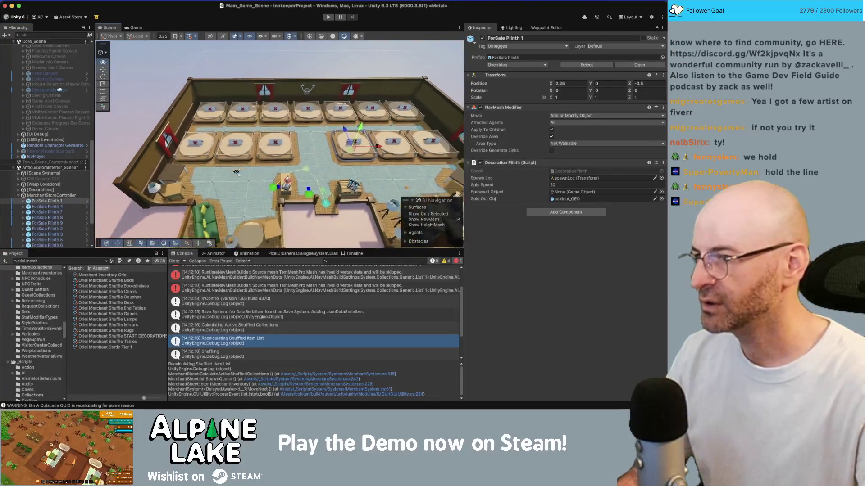
pyautogui.click(78, 206)
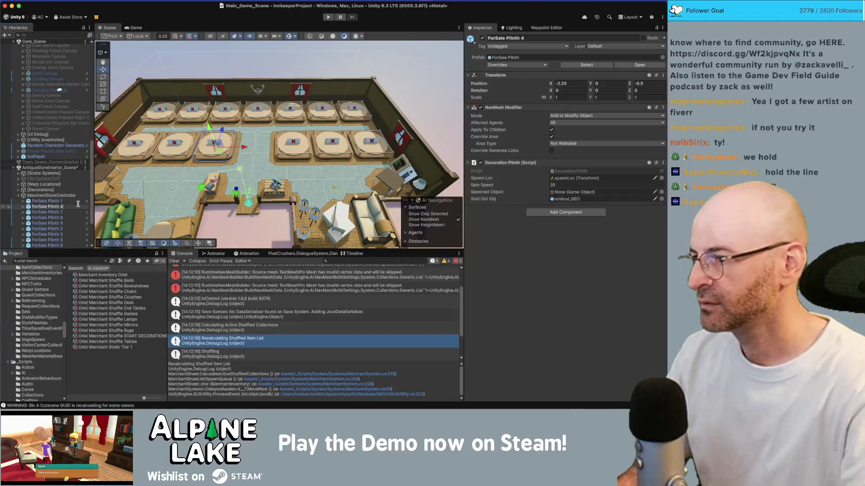
pyautogui.press('Down')
pyautogui.press('Down')
pyautogui.press('Down')
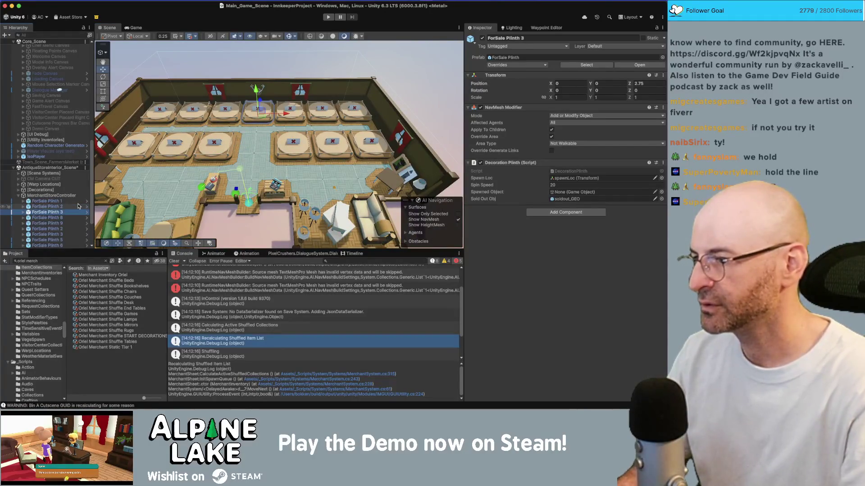
pyautogui.scroll(-2, 78, 207)
# Step: Select the remaining front-row and back-row plinths and move them up the Hierarchy list
pyautogui.click(321, 118)
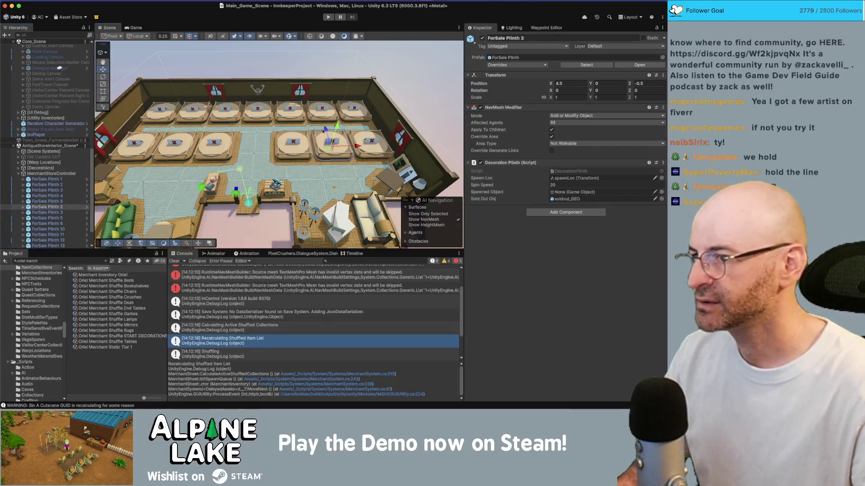
pyautogui.keyDown('shift'); pyautogui.click(321, 117); pyautogui.keyUp('shift')
pyautogui.keyDown('shift'); pyautogui.click(189, 140); pyautogui.keyUp('shift')
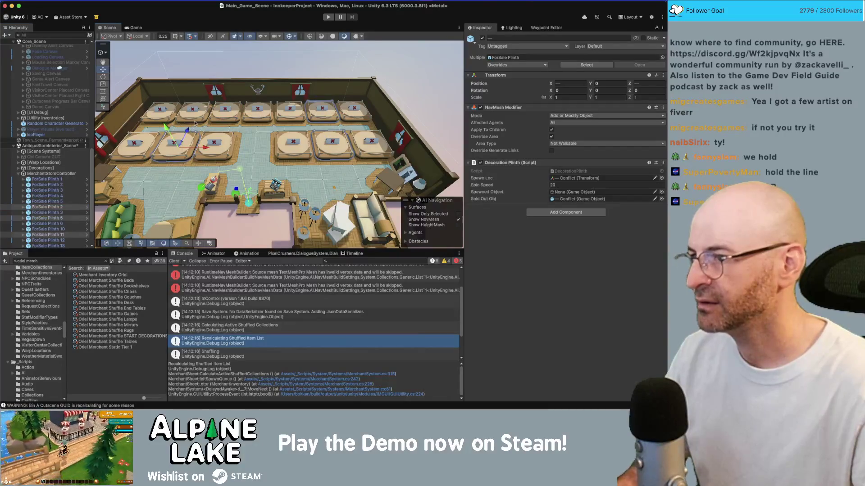
pyautogui.keyDown('shift'); pyautogui.click(196, 123); pyautogui.keyUp('shift')
pyautogui.keyDown('shift'); pyautogui.click(364, 152); pyautogui.keyUp('shift')
pyautogui.keyDown('shift'); pyautogui.click(353, 121); pyautogui.keyUp('shift')
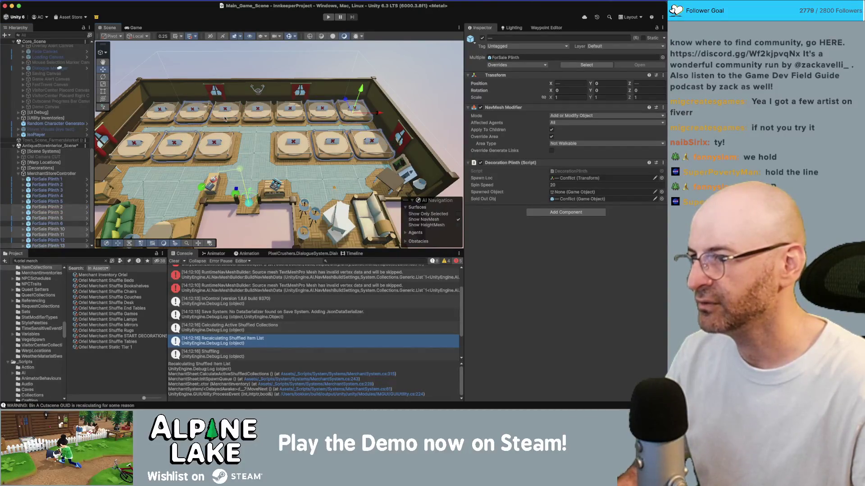
pyautogui.keyDown('shift'); pyautogui.click(151, 140); pyautogui.keyUp('shift')
pyautogui.keyDown('shift'); pyautogui.click(160, 110); pyautogui.keyUp('shift')
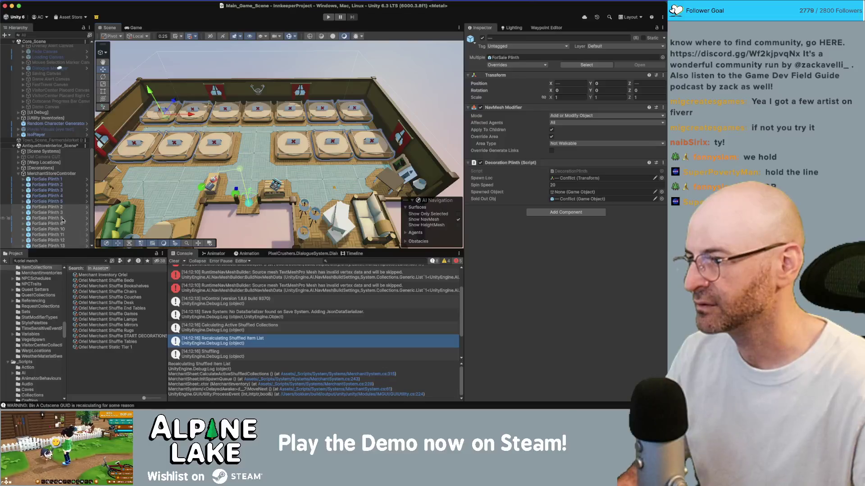
pyautogui.moveTo(62, 220); pyautogui.dragTo(61, 206)
pyautogui.scroll(-3, 71, 206)
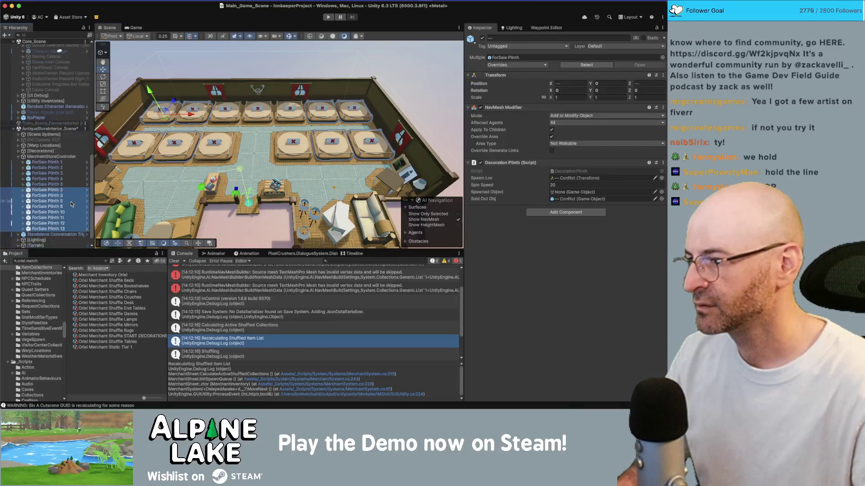
# Step: Rename ForSale Plinth 2 to ForSale Plinth 6 in the Hierarchy
pyautogui.click(68, 181)
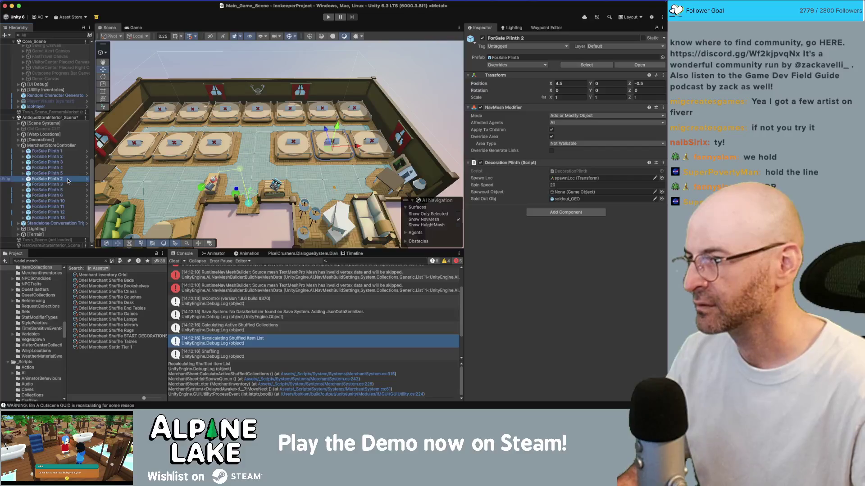
pyautogui.press('Return')
pyautogui.write('ForSale Plinth 6')
pyautogui.press('Return')
pyautogui.press('Down')
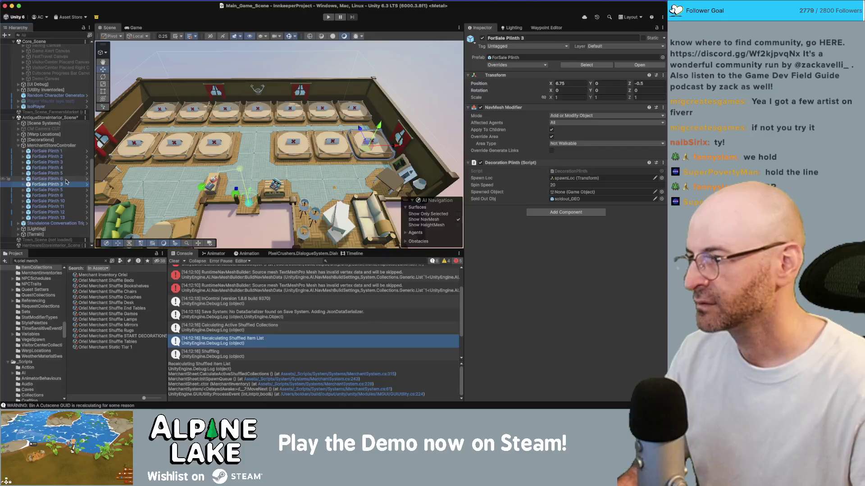
# Step: Select seven of the store's plinths in the Scene view, undoing one accidental pick
pyautogui.click(343, 146)
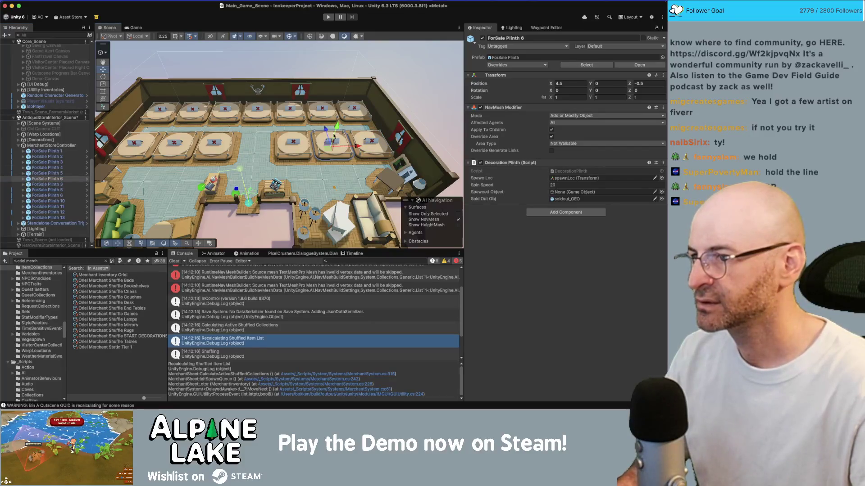
pyautogui.click(322, 119)
pyautogui.keyDown('shift'); pyautogui.click(224, 141); pyautogui.keyUp('shift')
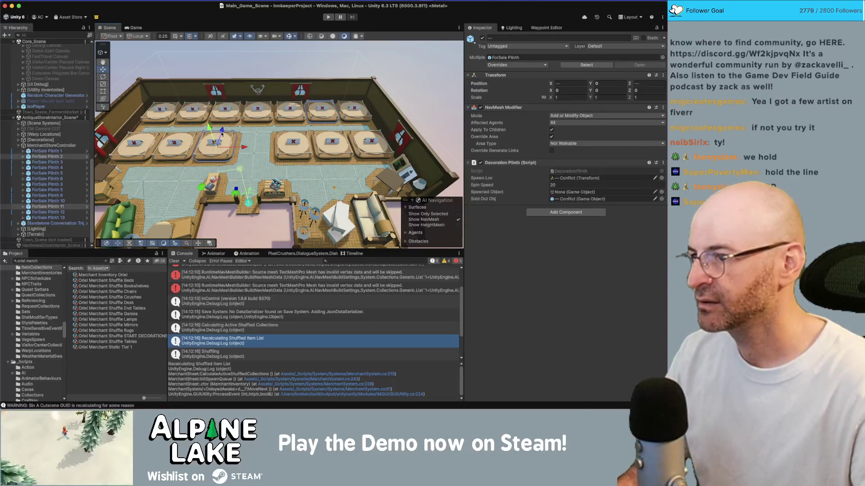
pyautogui.keyDown('shift'); pyautogui.click(221, 139); pyautogui.keyUp('shift')
pyautogui.hotkey('ctrl', 'z')
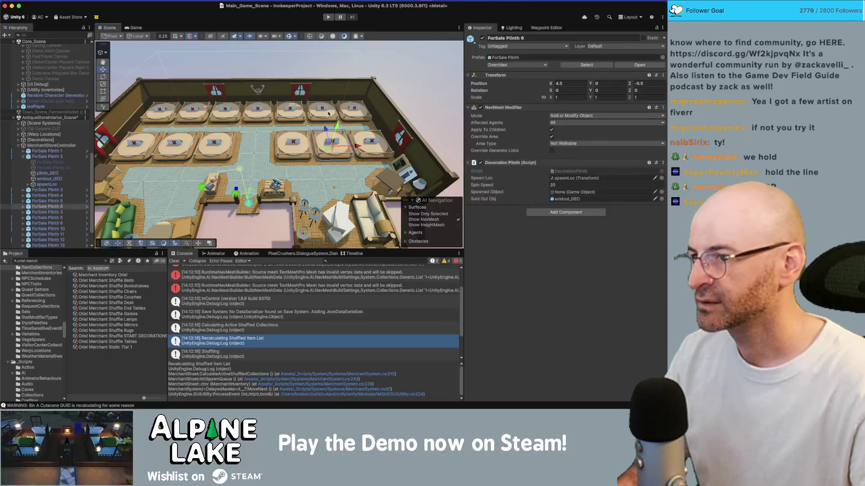
pyautogui.keyDown('shift'); pyautogui.click(199, 114); pyautogui.keyUp('shift')
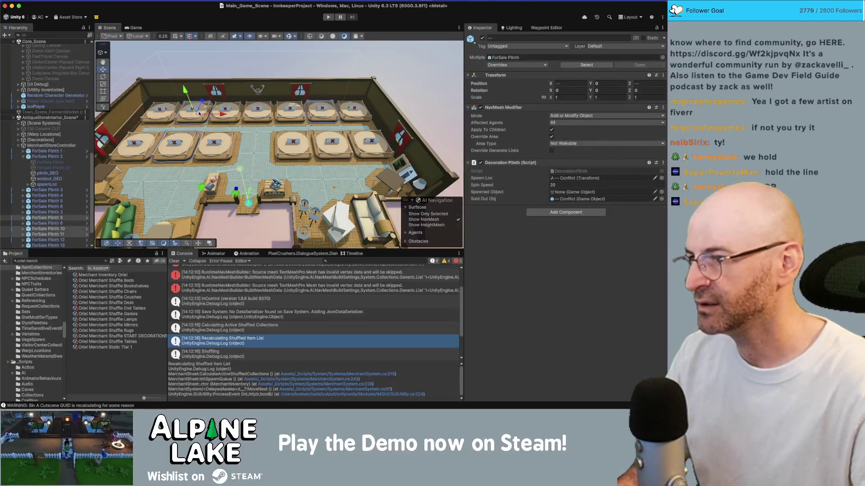
pyautogui.keyDown('shift'); pyautogui.click(362, 149); pyautogui.keyUp('shift')
pyautogui.keyDown('shift'); pyautogui.click(356, 106); pyautogui.keyUp('shift')
pyautogui.keyDown('shift'); pyautogui.click(135, 144); pyautogui.keyUp('shift')
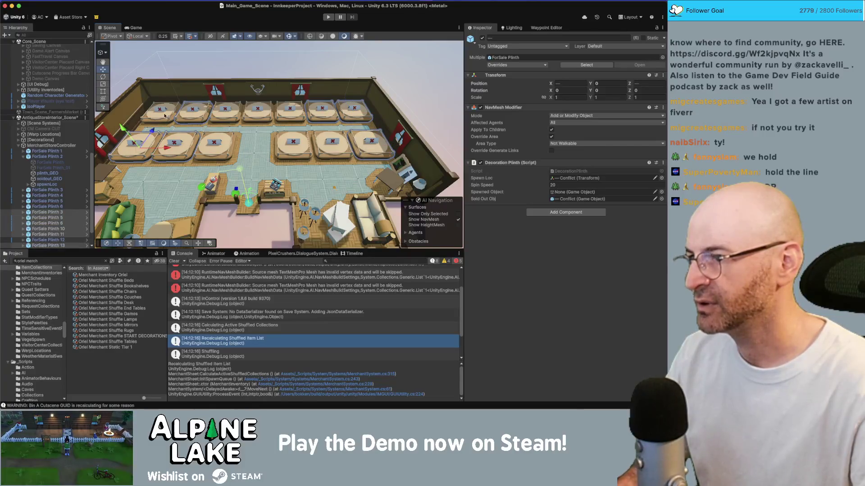
pyautogui.keyDown('shift'); pyautogui.click(162, 108); pyautogui.keyUp('shift')
# Step: Drag the seven selected plinth entries below ForSale Plinth 6 in the Hierarchy
pyautogui.click(64, 223)
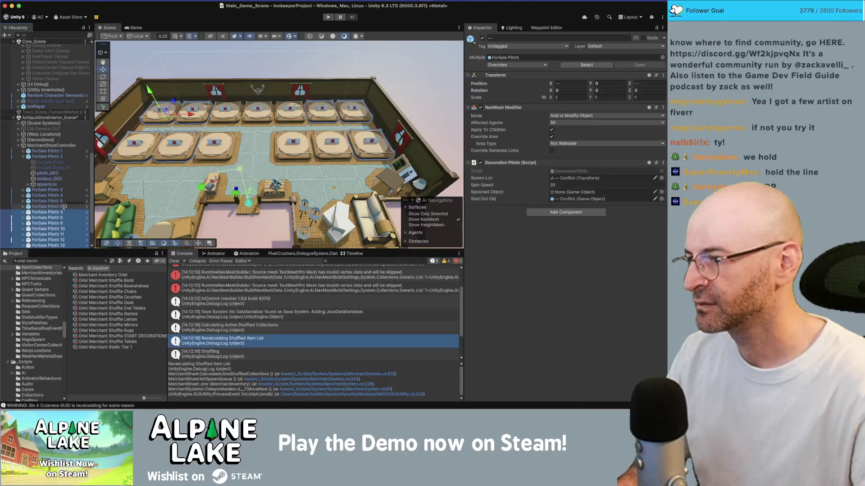
pyautogui.scroll(-3, 65, 206)
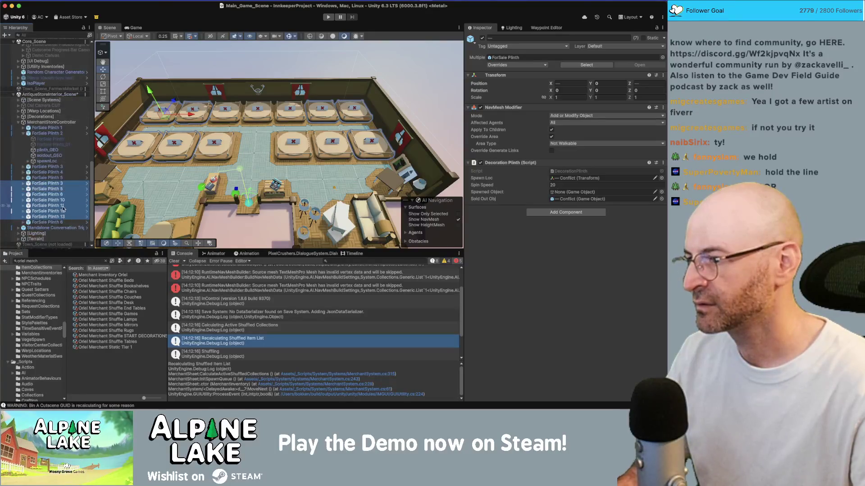
pyautogui.moveTo(60, 223); pyautogui.dragTo(63, 209)
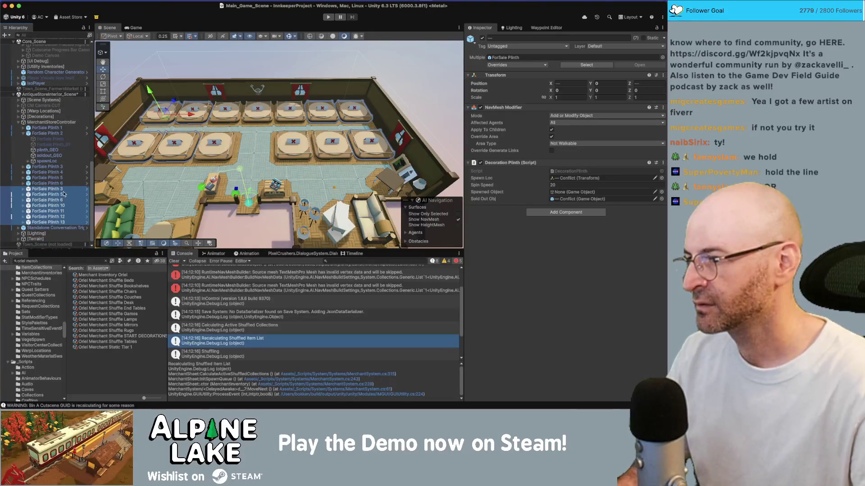
# Step: Rename ForSale Plinth 11 to ForSale Plinth 7
pyautogui.click(63, 190)
pyautogui.press('Down')
pyautogui.press('Down')
pyautogui.press('Down')
pyautogui.press('Up')
pyautogui.press('Up')
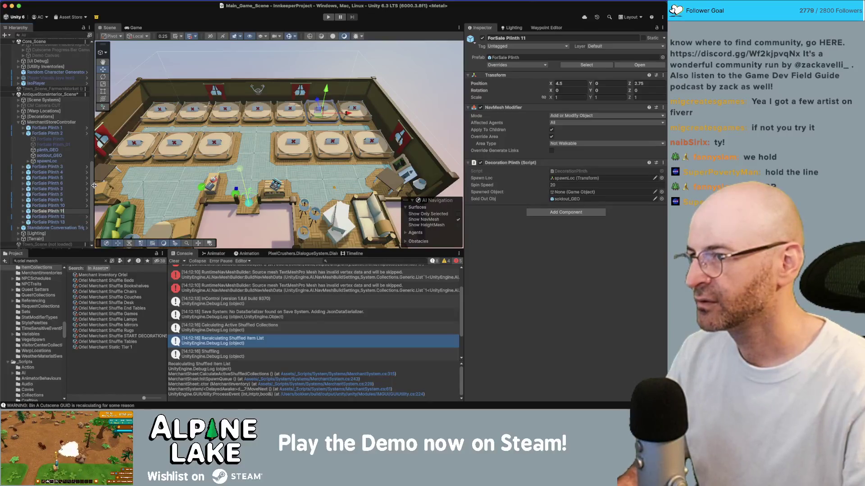
pyautogui.write('7')
pyautogui.press('Return')
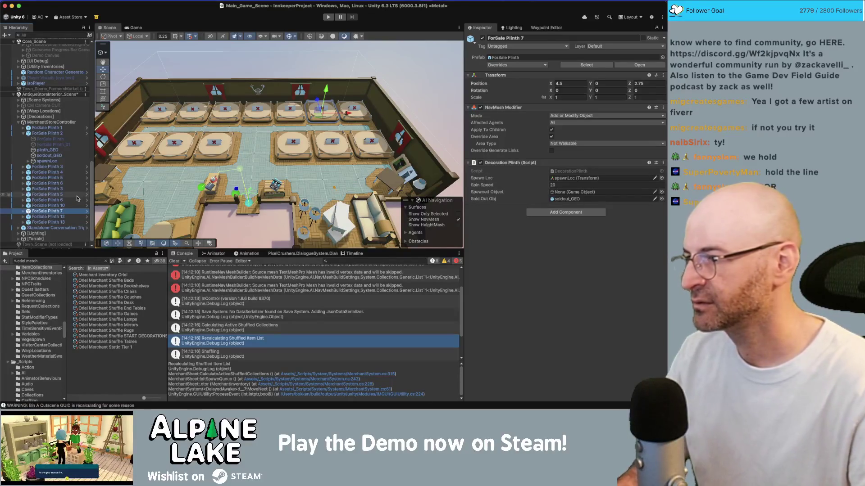
# Step: Reorder ForSale Plinth 7 and ForSale Plinth 6 so they sit next to each other
pyautogui.moveTo(63, 204); pyautogui.dragTo(63, 208)
pyautogui.click(65, 203)
pyautogui.click(63, 202)
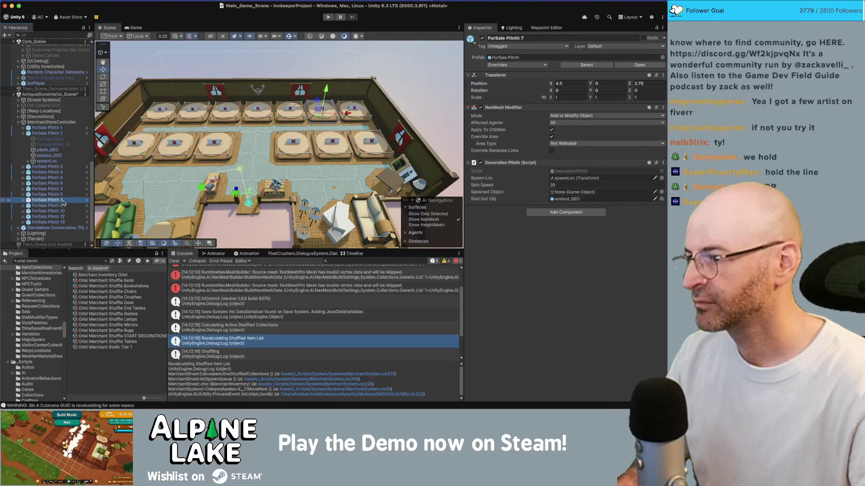
# Step: Step through MerchantStoreController's plinth children to check names, spotting the duplicate Plinth 6
pyautogui.press('Up')
pyautogui.press('Up')
pyautogui.press('Up')
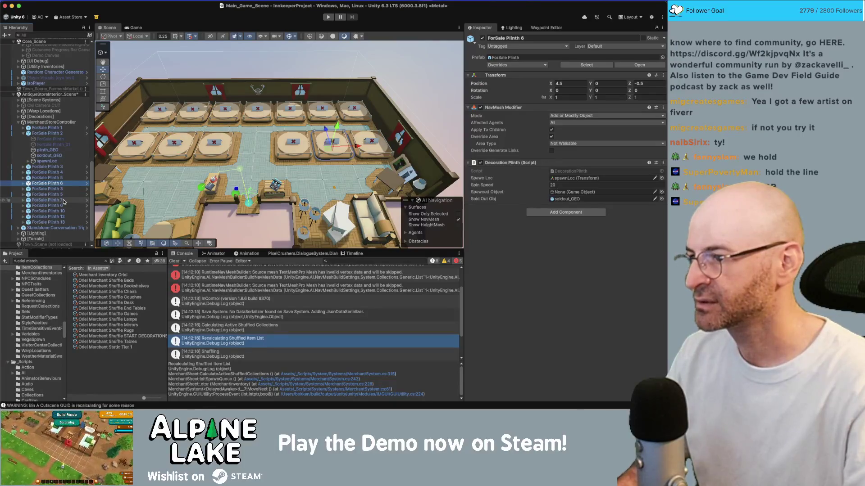
pyautogui.press('Down')
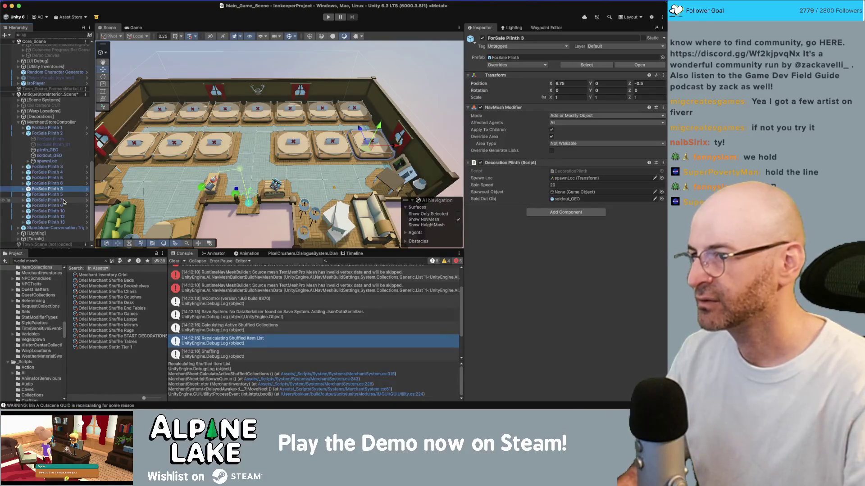
pyautogui.press('Up')
pyautogui.press('Down')
pyautogui.press('Down')
pyautogui.press('Down')
pyautogui.press('Up')
pyautogui.press('Up')
pyautogui.press('Up')
pyautogui.press('Down')
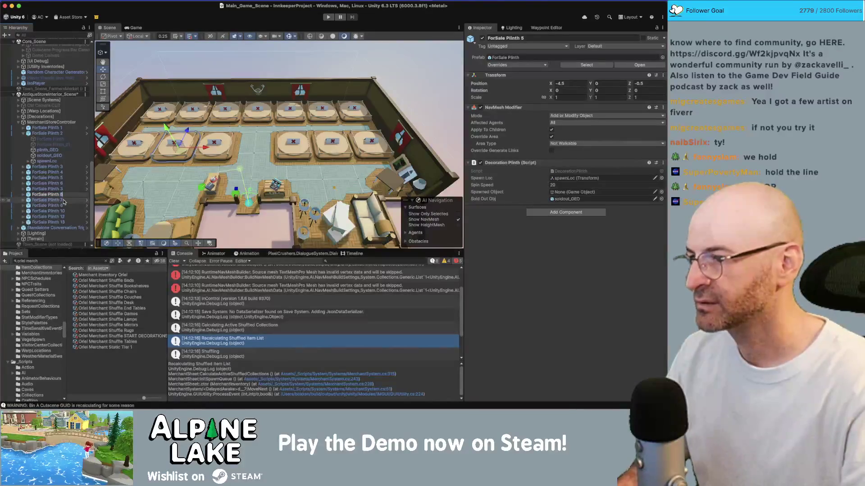
pyautogui.press('Left')
pyautogui.press('Down')
pyautogui.press('Down')
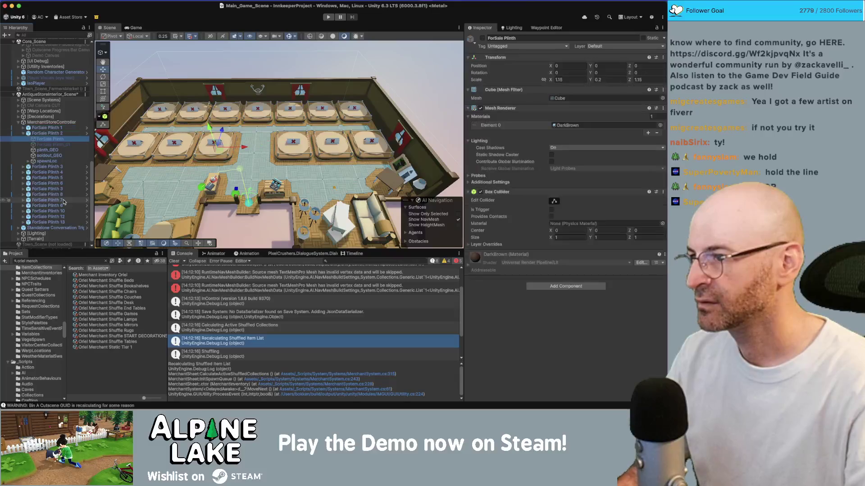
# Step: Rename the duplicate ForSale Plinth 6 to ForSale Plinth 12
pyautogui.press('Left')
pyautogui.press('Down')
pyautogui.press('Down')
pyautogui.press('Down')
pyautogui.press('Down')
pyautogui.press('Down')
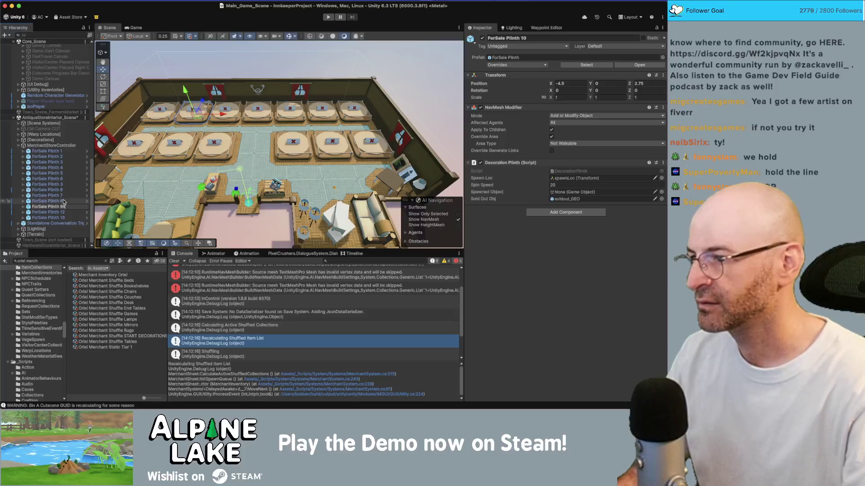
pyautogui.press('Down')
pyautogui.press('Down')
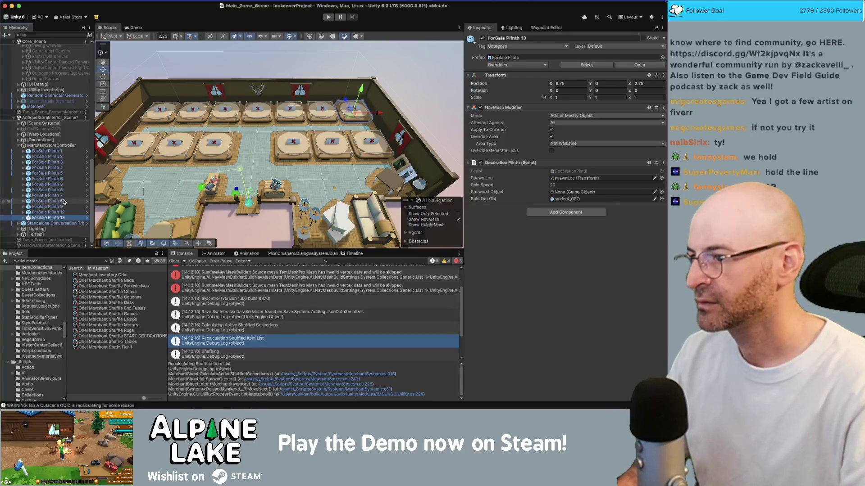
pyautogui.click(63, 202)
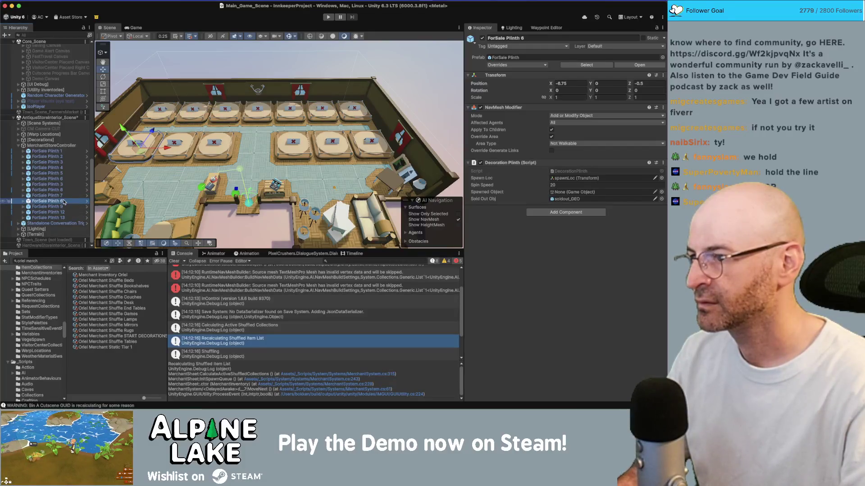
pyautogui.click(63, 201)
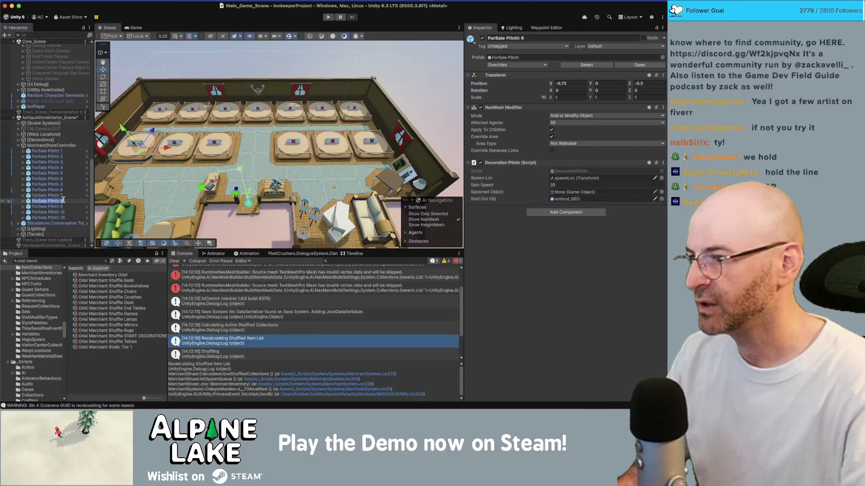
pyautogui.press('BackSpace')
pyautogui.write('12')
pyautogui.press('Return')
# Step: Rename the duplicate ForSale Plinth 12 to ForSale Plinth 13
pyautogui.press('Down')
pyautogui.press('Down')
pyautogui.press('Return')
pyautogui.press('BackSpace')
pyautogui.write('3')
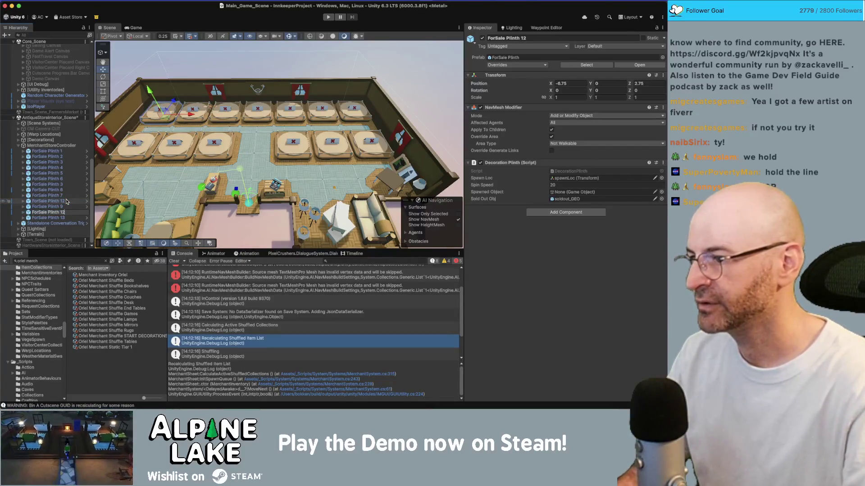
pyautogui.press('Return')
# Step: Rename the duplicate ForSale Plinth 13 to ForSale Plinth 11
pyautogui.press('Down')
pyautogui.press('Return')
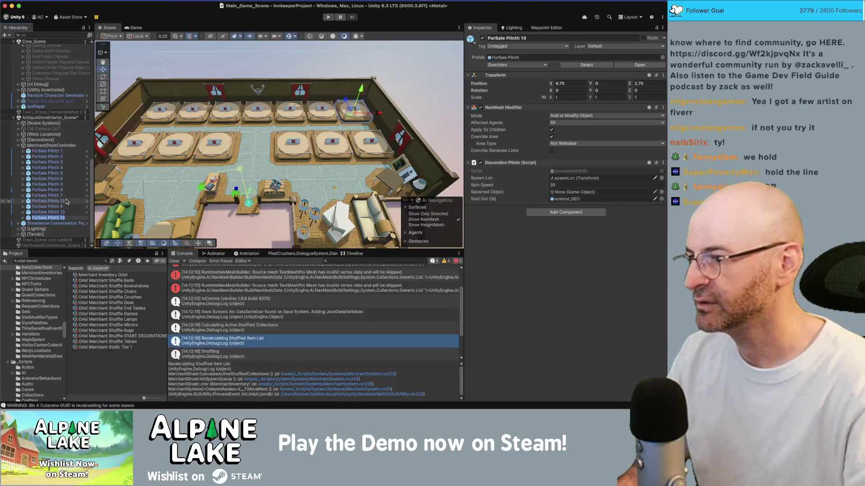
pyautogui.press('BackSpace')
pyautogui.write('1')
pyautogui.press('Return')
# Step: Rename ForSale Plinth 3 to ForSale Plinth 1
pyautogui.press('Up')
pyautogui.press('Up')
pyautogui.press('Up')
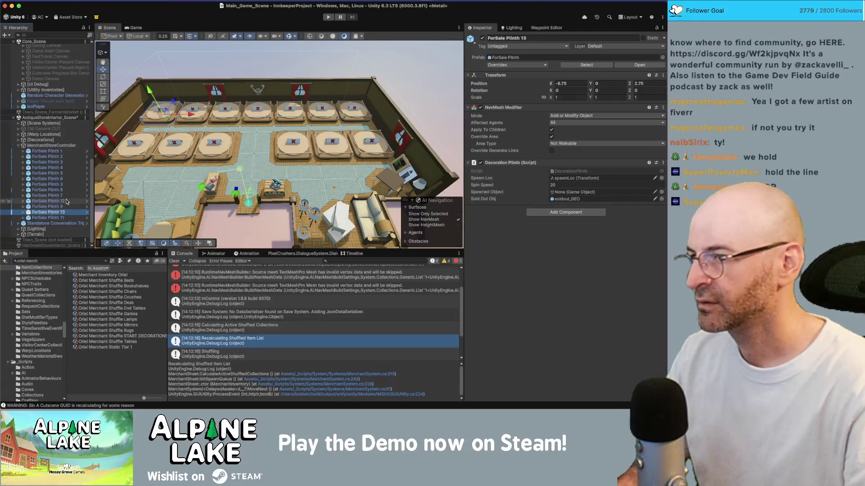
pyautogui.press('Up')
pyautogui.press('Up')
pyautogui.press('Up')
pyautogui.press('Return')
pyautogui.press('BackSpace')
pyautogui.write('10')
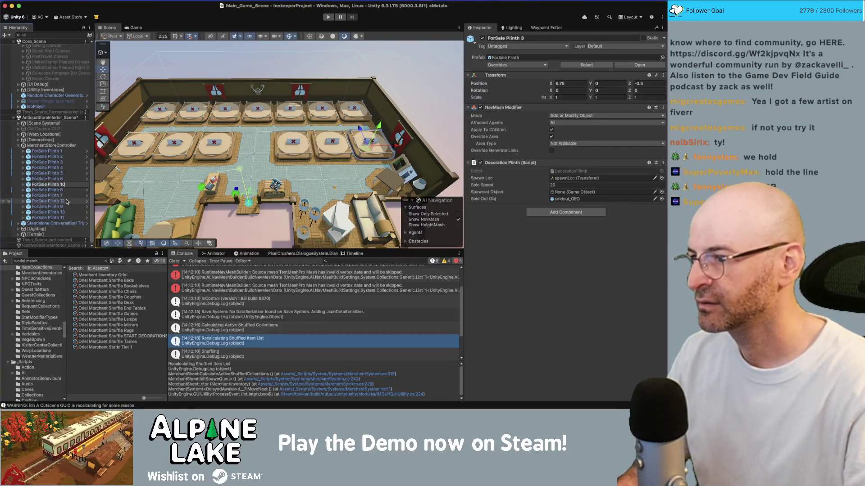
pyautogui.press('Return')
# Step: Drag a plinth up into numeric order and select ForSale Plinth 1
pyautogui.press('Down')
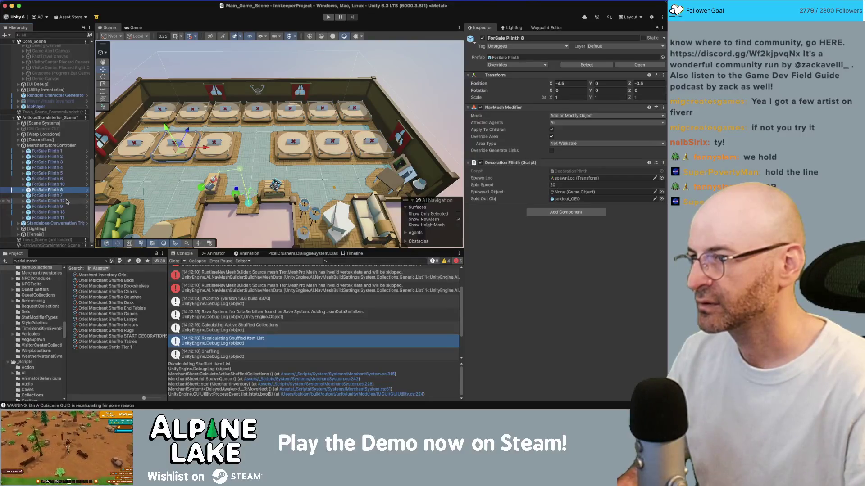
pyautogui.press('Down')
pyautogui.press('Down')
pyautogui.press('Down')
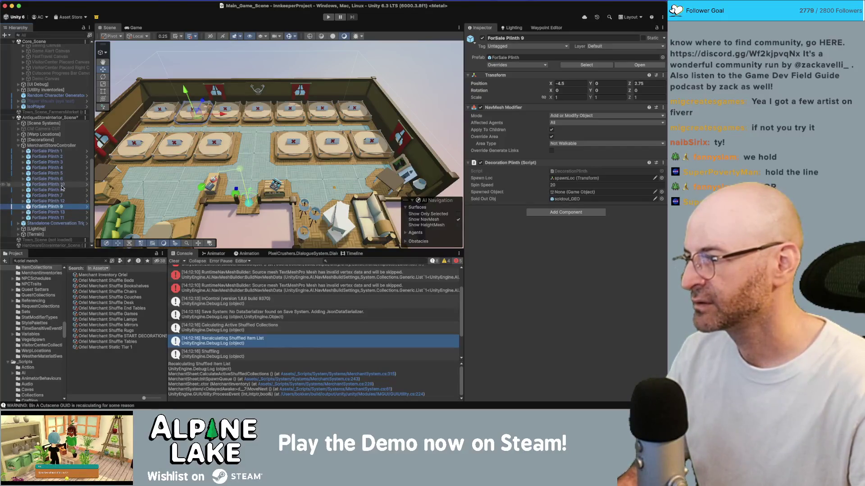
pyautogui.moveTo(62, 196)
pyautogui.mouseDown()
pyautogui.moveTo(64, 183)
pyautogui.moveTo(63, 203)
pyautogui.mouseUp()
pyautogui.click(50, 151)
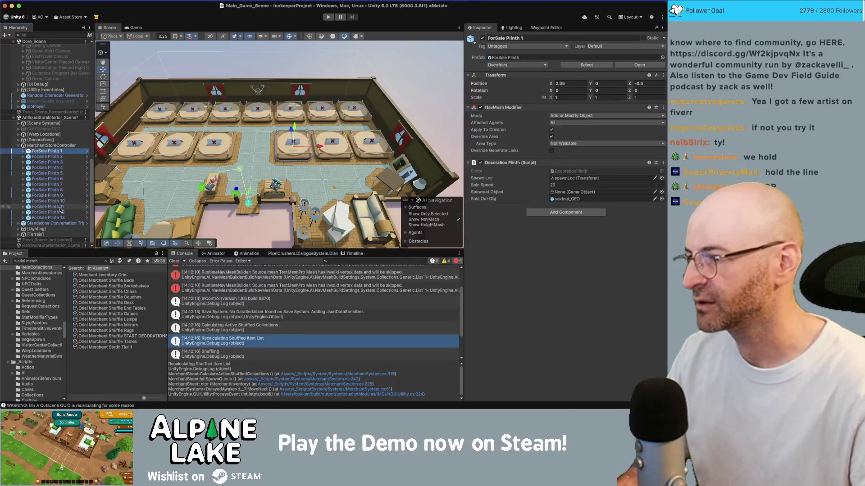
# Step: Clear MerchantStoreController's Spawn Locations list and lock the Inspector
pyautogui.keyDown('shift'); pyautogui.click(60, 217); pyautogui.keyUp('shift')
pyautogui.click(80, 148)
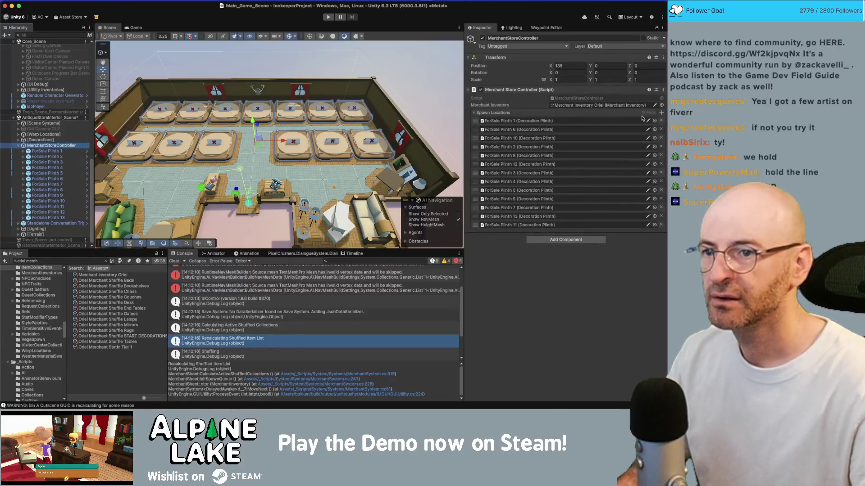
pyautogui.rightClick(605, 114)
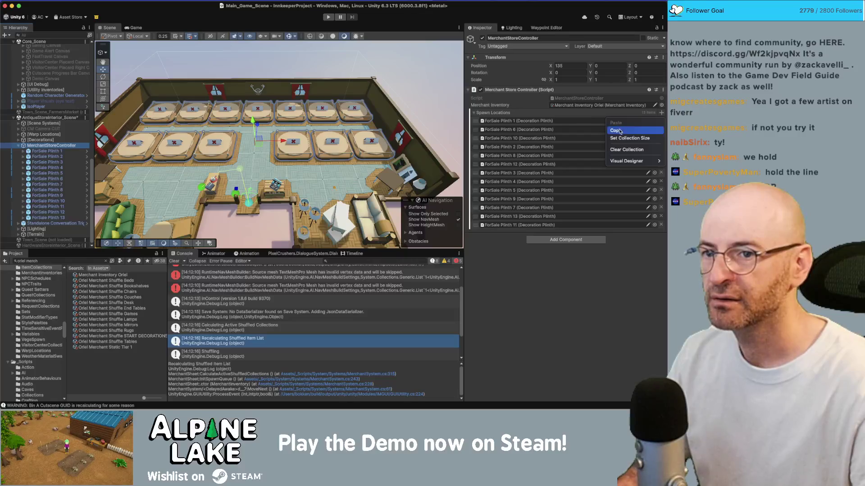
pyautogui.click(627, 149)
pyautogui.click(657, 28)
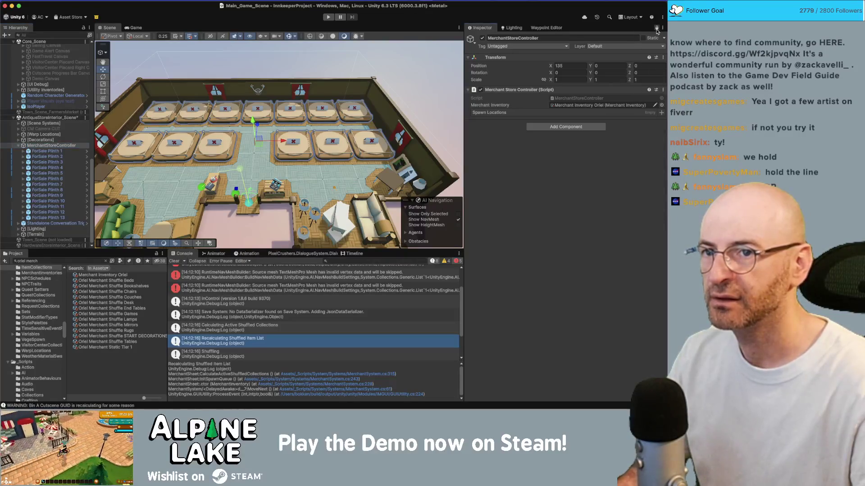
# Step: Drag ForSale Plinth 1 through 13 into Spawn Locations, then start Play mode
pyautogui.click(47, 151)
pyautogui.keyDown('shift'); pyautogui.click(48, 217); pyautogui.keyUp('shift')
pyautogui.moveTo(48, 218)
pyautogui.mouseDown()
pyautogui.moveTo(101, 182)
pyautogui.moveTo(485, 118)
pyautogui.mouseUp()
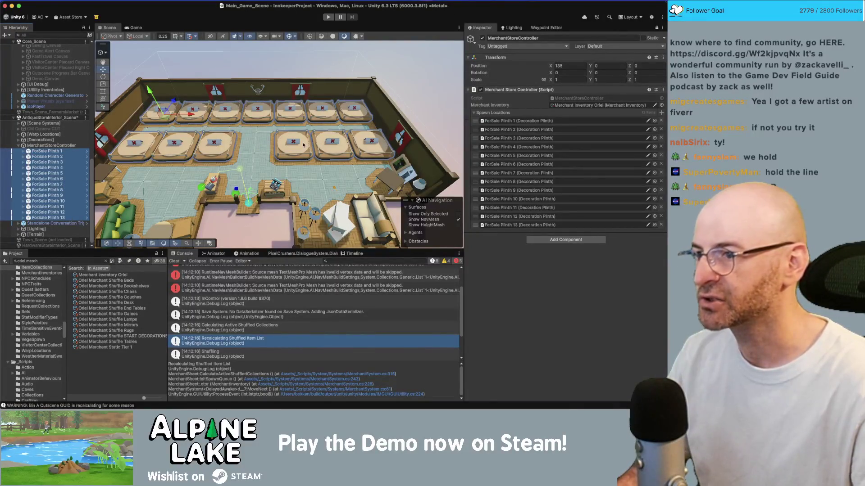
pyautogui.click(326, 116)
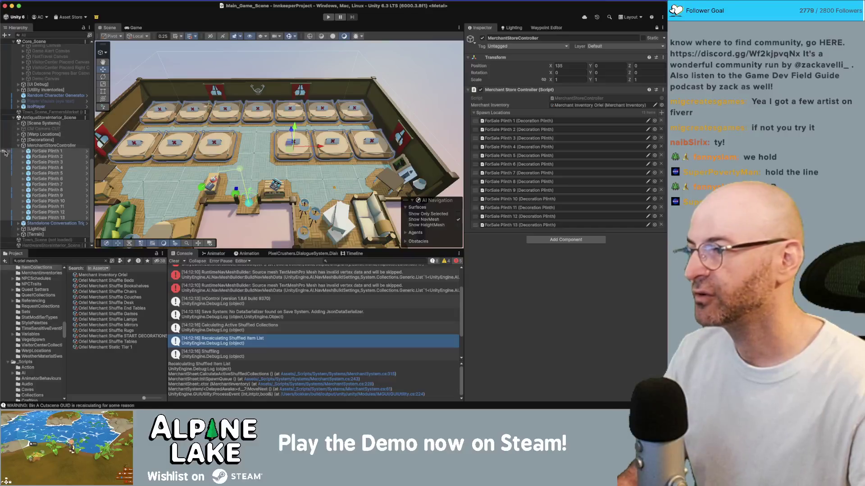
pyautogui.moveTo(221, 98)
pyautogui.mouseDown()
pyautogui.moveTo(259, 109)
pyautogui.moveTo(289, 105)
pyautogui.mouseUp()
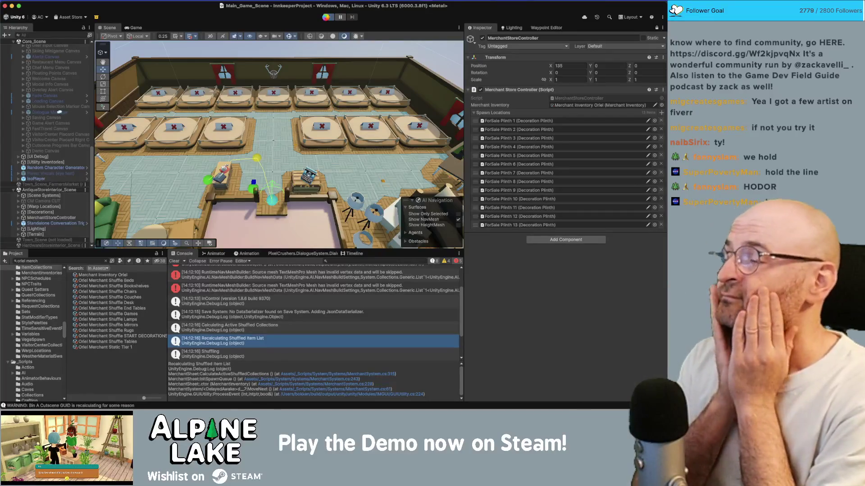
pyautogui.press('super+p')
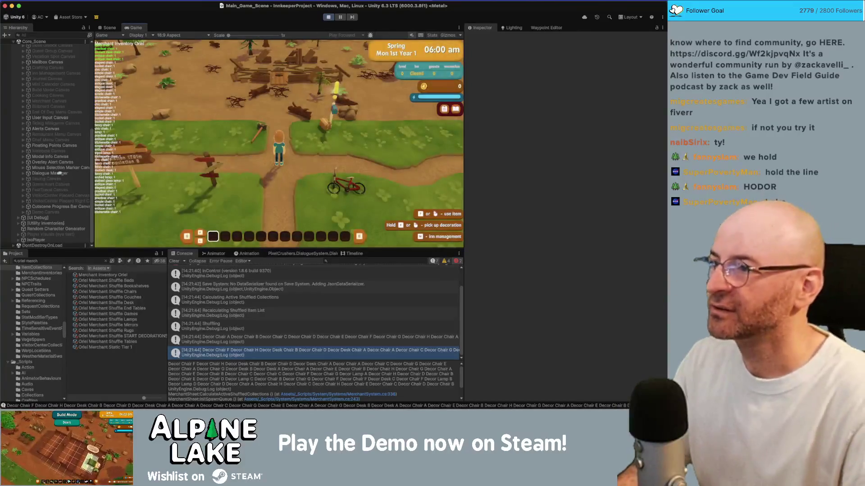
# Step: Walk the player left and right along the path, then exit Play mode with Cmd+P
pyautogui.press('a')
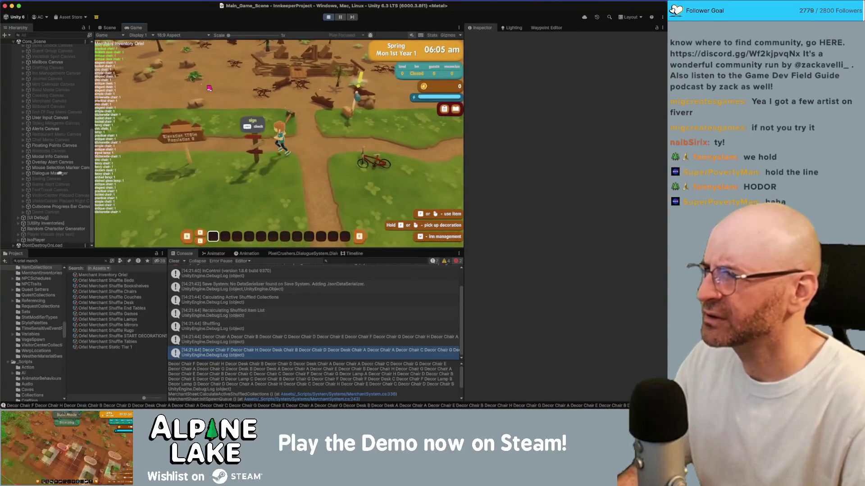
pyautogui.press('a')
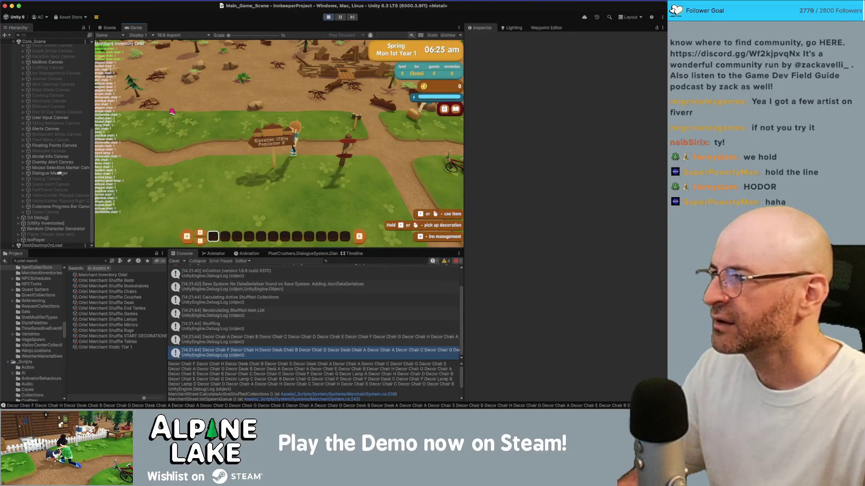
pyautogui.press('d')
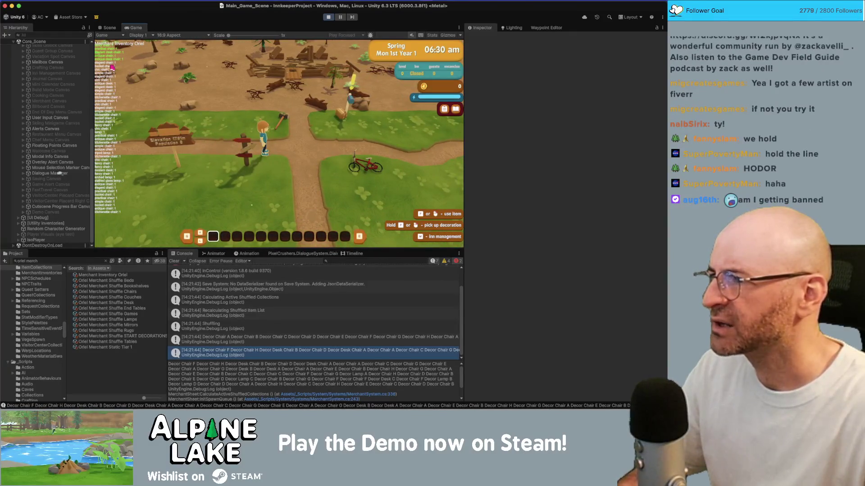
pyautogui.press('a')
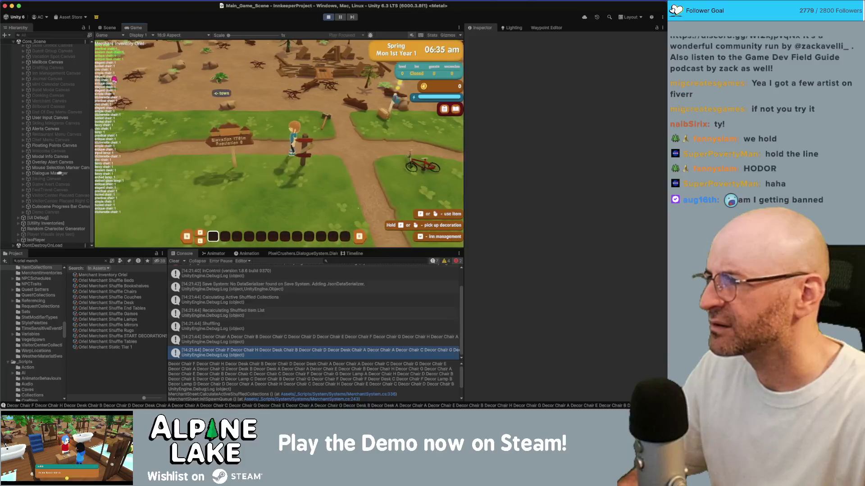
pyautogui.press('a')
pyautogui.press('a')
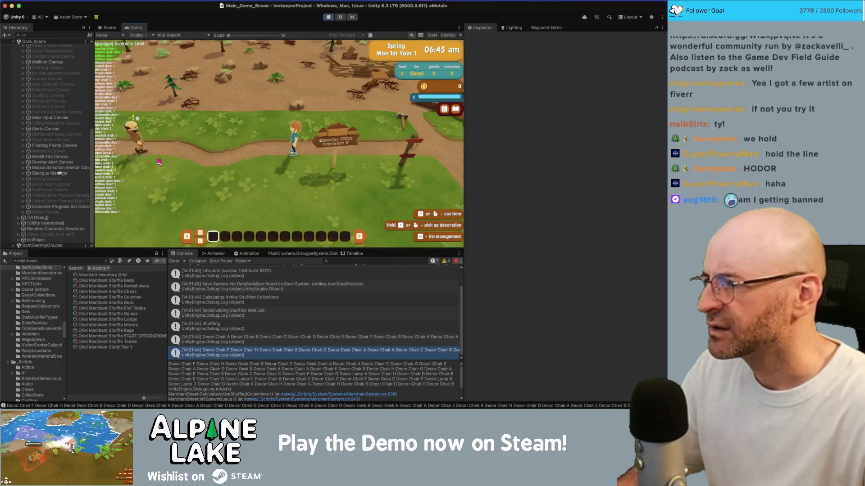
pyautogui.press('super+p')
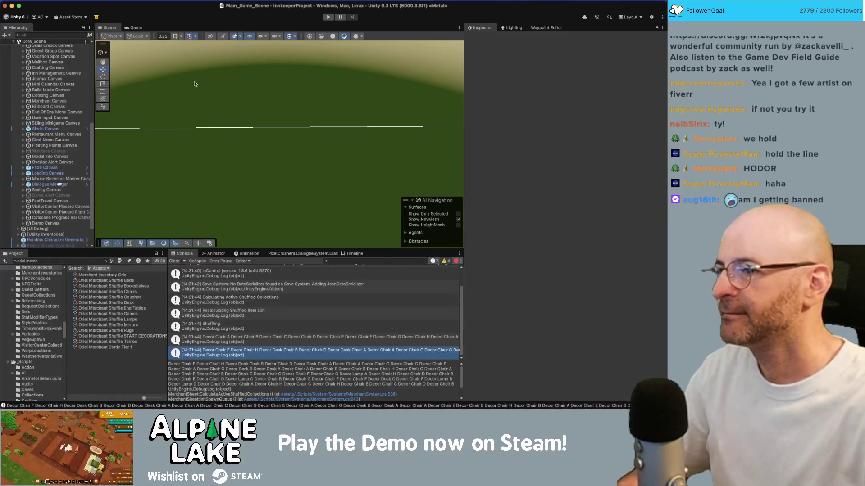
# Step: Open the Oriel merchant inventory and locate the Beds shuffle collection
pyautogui.click(131, 294)
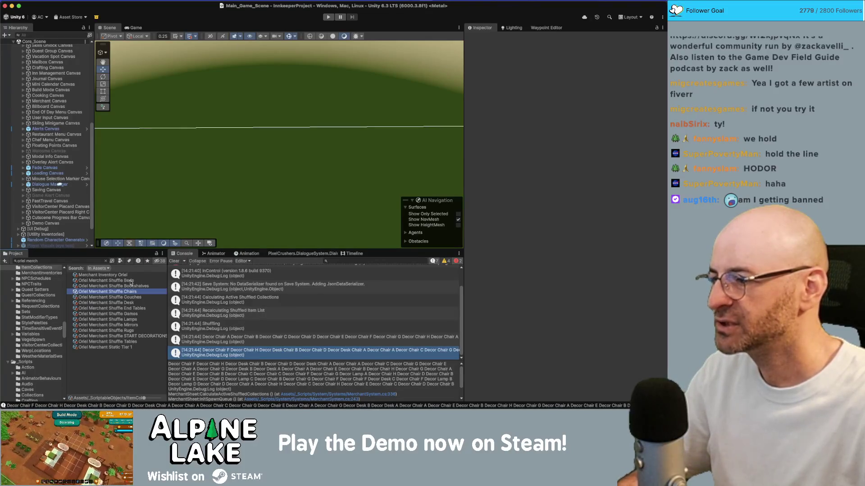
pyautogui.click(130, 275)
pyautogui.click(537, 120)
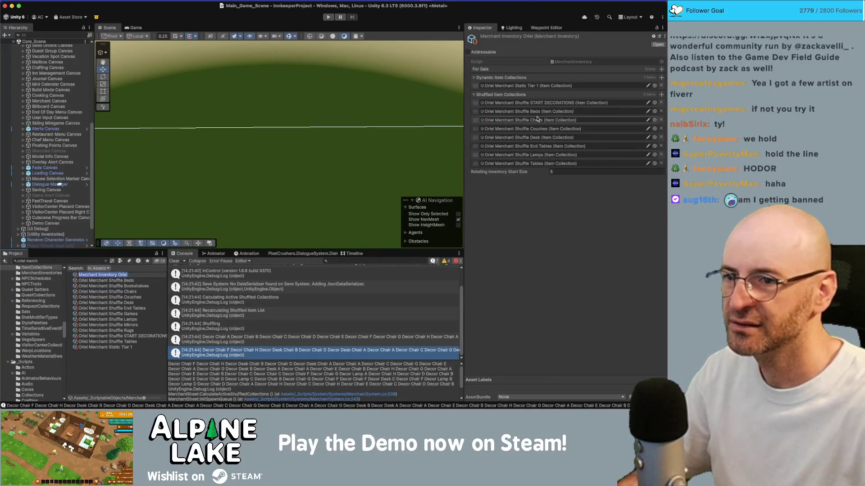
pyautogui.click(537, 112)
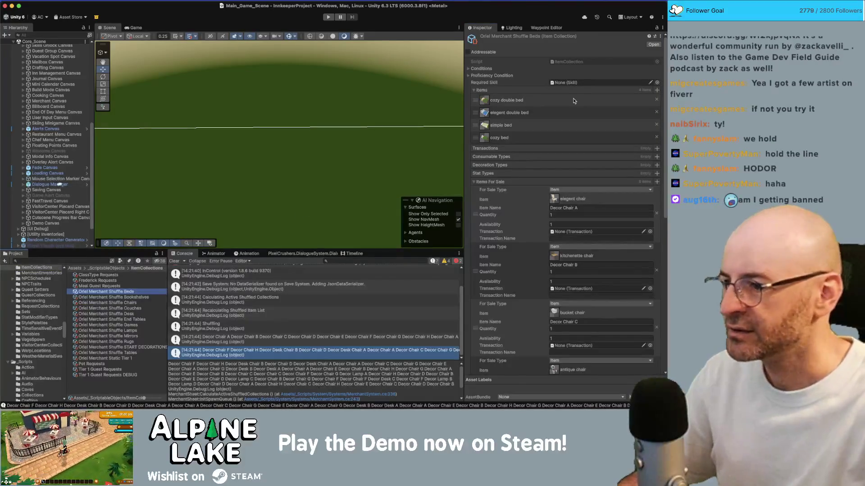
# Step: Browse the Bookshelves, Chairs, Desk and End Tables collections, then shift-select Beds through Tables
pyautogui.press('Down')
pyautogui.press('Down')
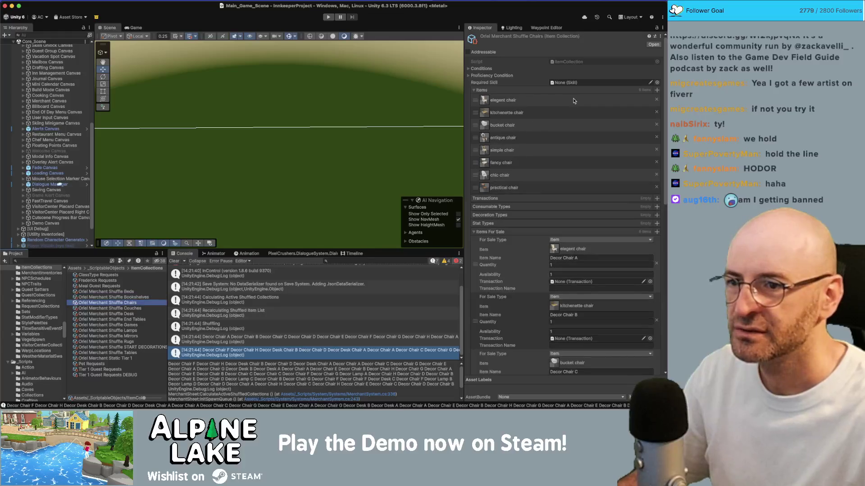
pyautogui.press('Down')
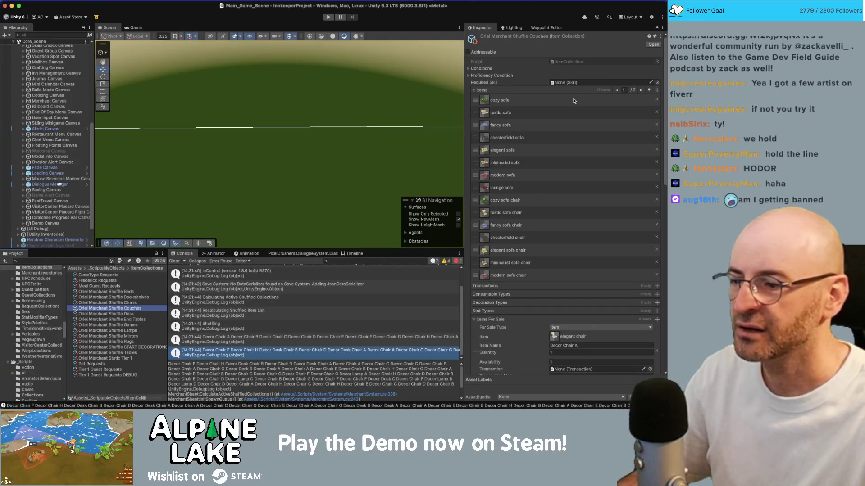
pyautogui.press('Down')
pyautogui.press('Down')
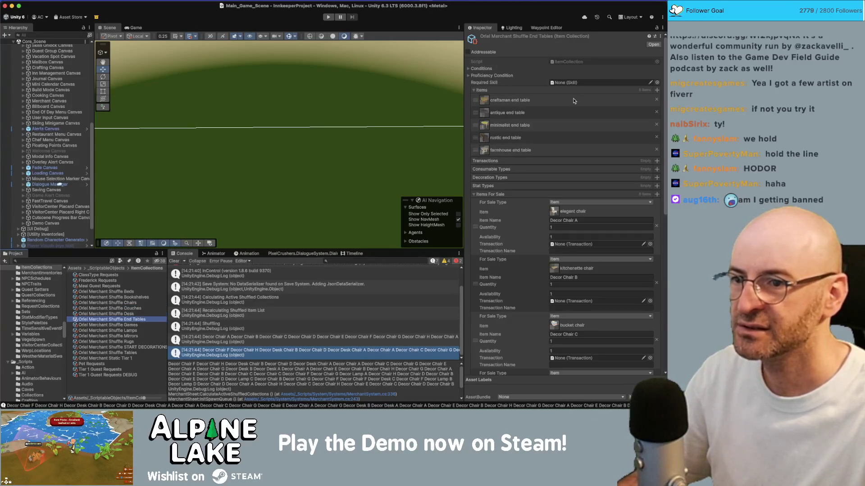
pyautogui.press('Down')
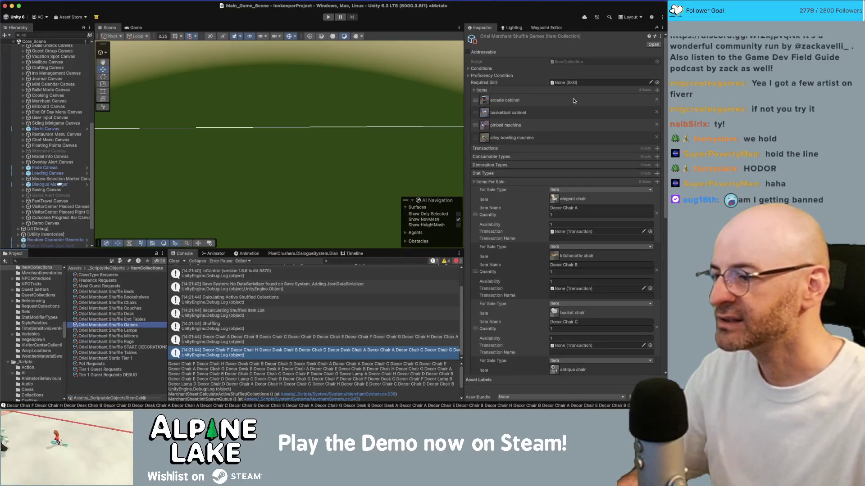
pyautogui.click(474, 181)
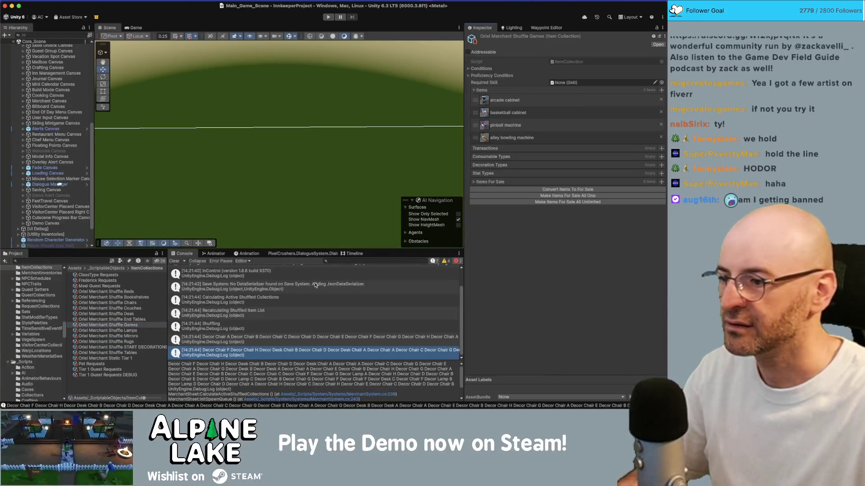
pyautogui.click(117, 291)
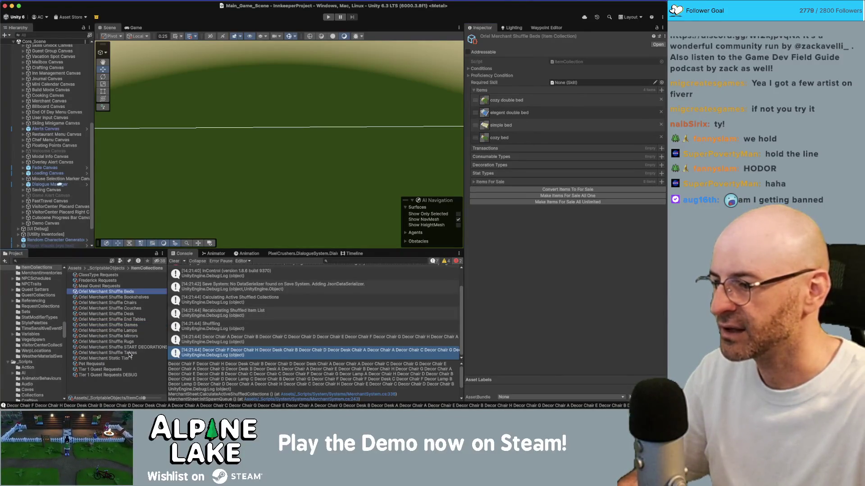
pyautogui.keyDown('shift'); pyautogui.click(129, 353); pyautogui.keyUp('shift')
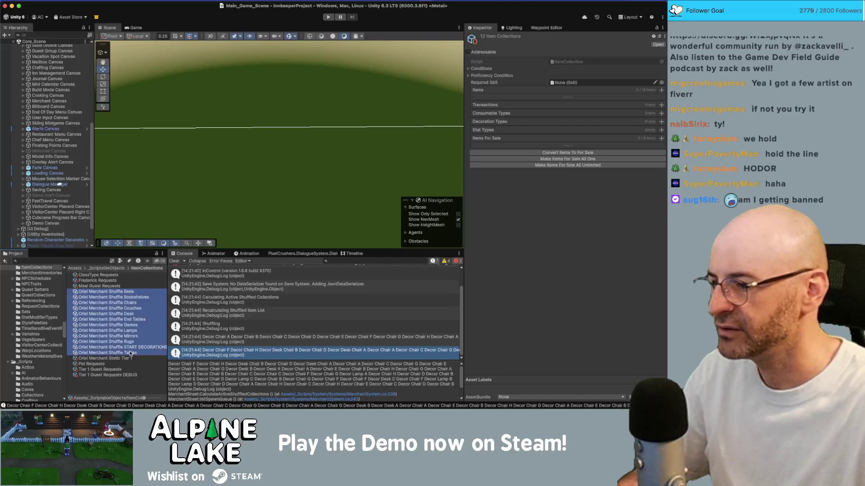
# Step: Apply Make Items For Sale All One, review Bookshelves, Couches and START DECORATIONS, then press Play
pyautogui.click(532, 153)
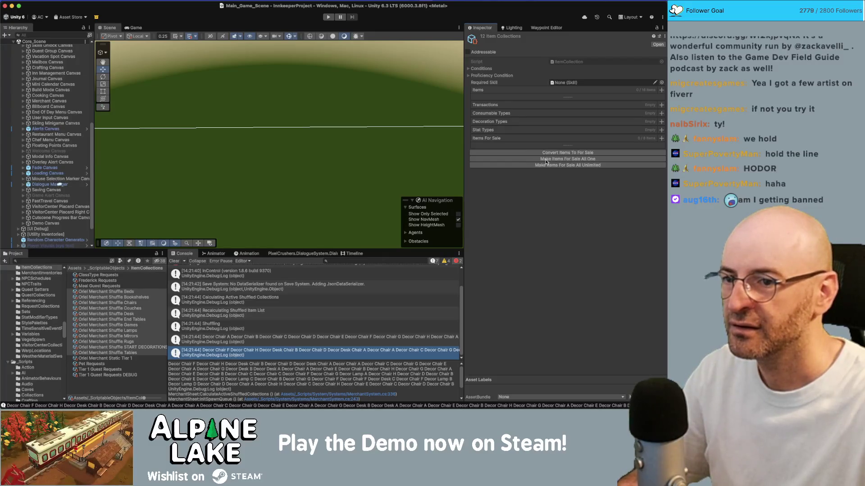
pyautogui.click(546, 160)
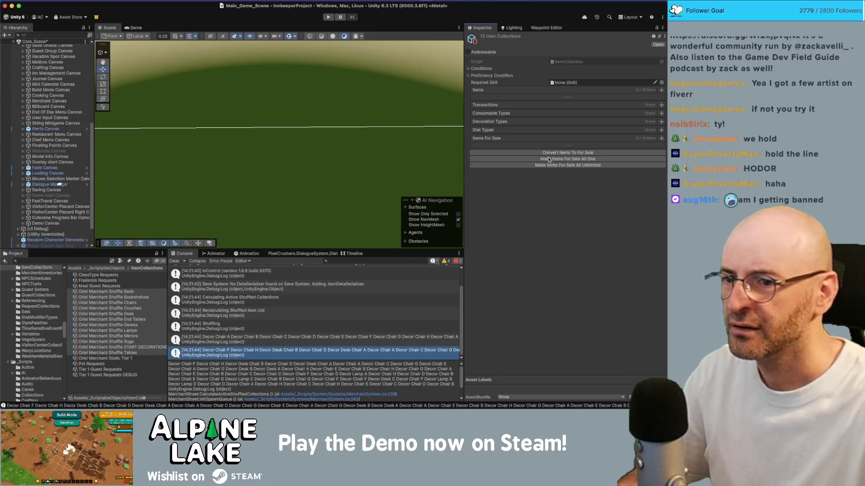
pyautogui.click(153, 298)
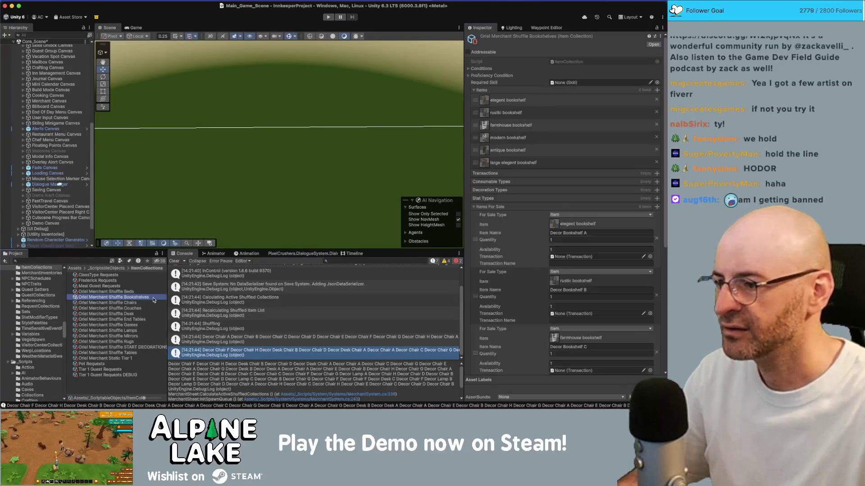
pyautogui.press('Down')
pyautogui.press('Down')
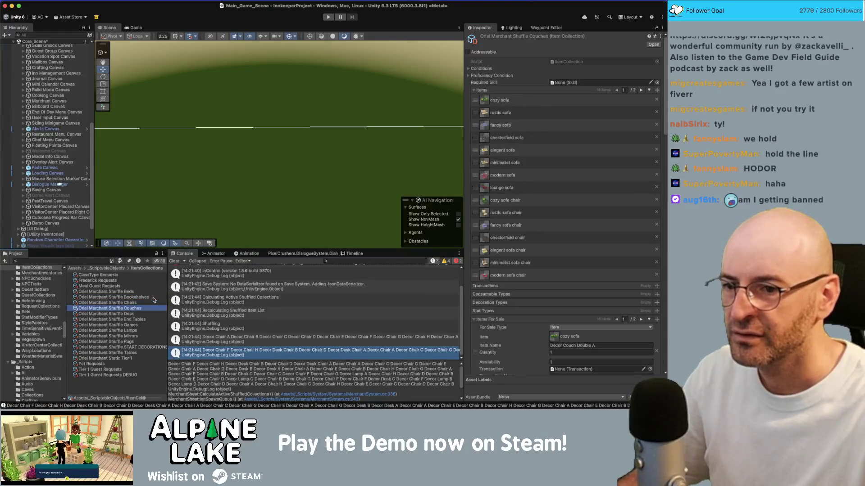
pyautogui.press('Down')
pyautogui.press('Down')
pyautogui.press('Down')
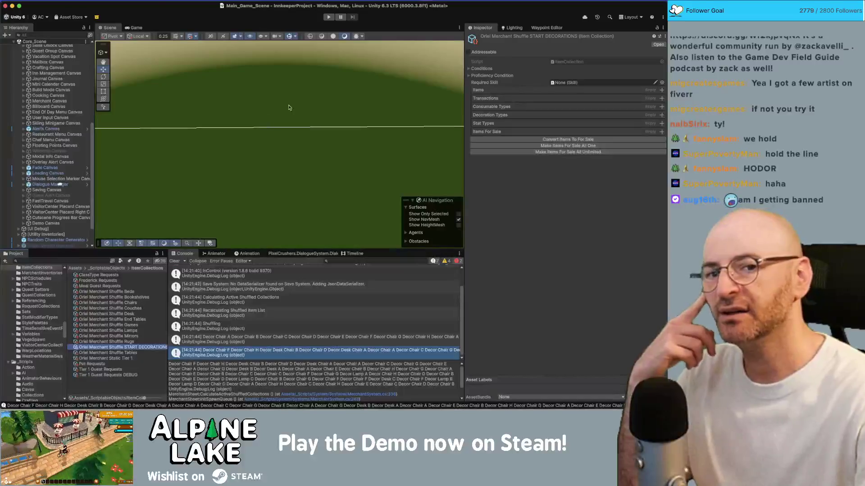
pyautogui.click(329, 17)
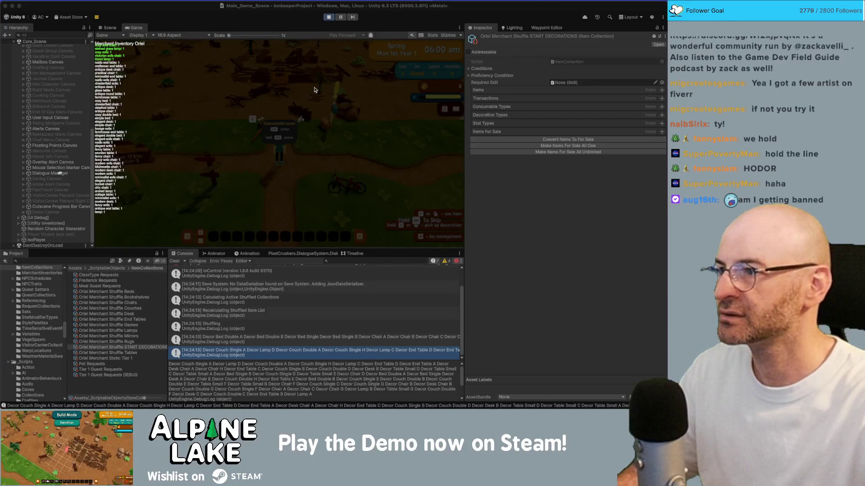
# Step: Run the player to the Town Square and dismiss its discovery message
pyautogui.press('a')
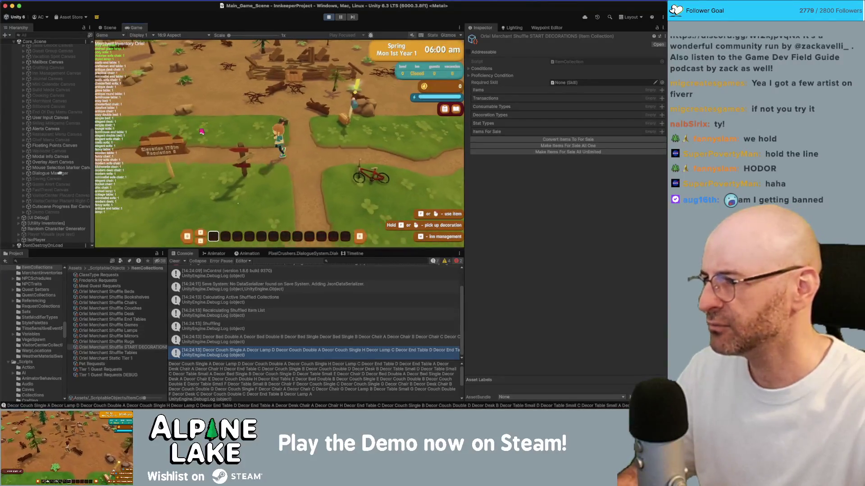
pyautogui.press('d')
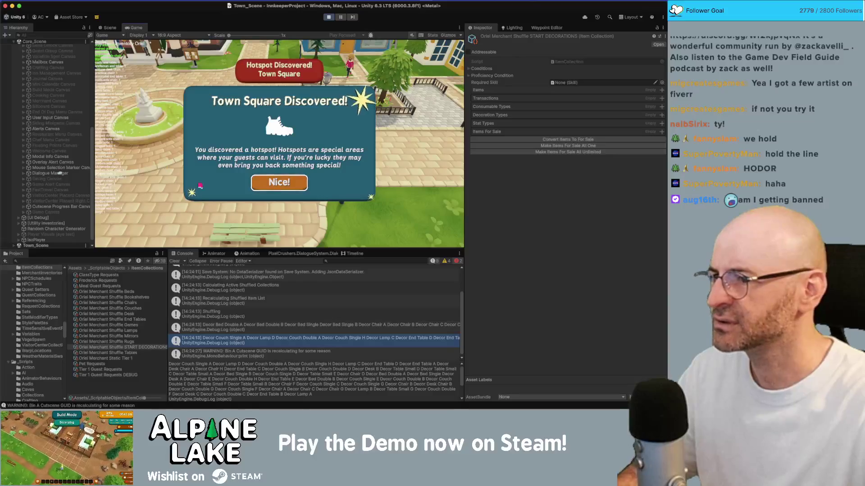
pyautogui.click(271, 182)
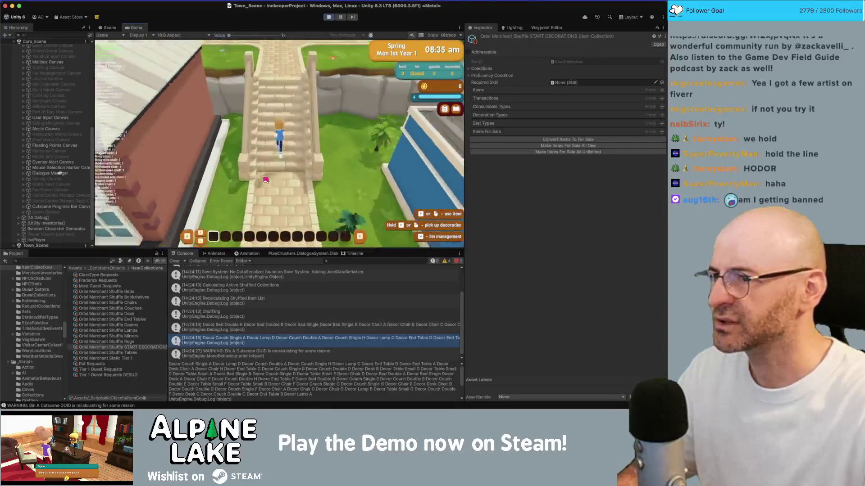
# Step: Walk around inside the antique store viewing the decorations on each plinth
pyautogui.press('w')
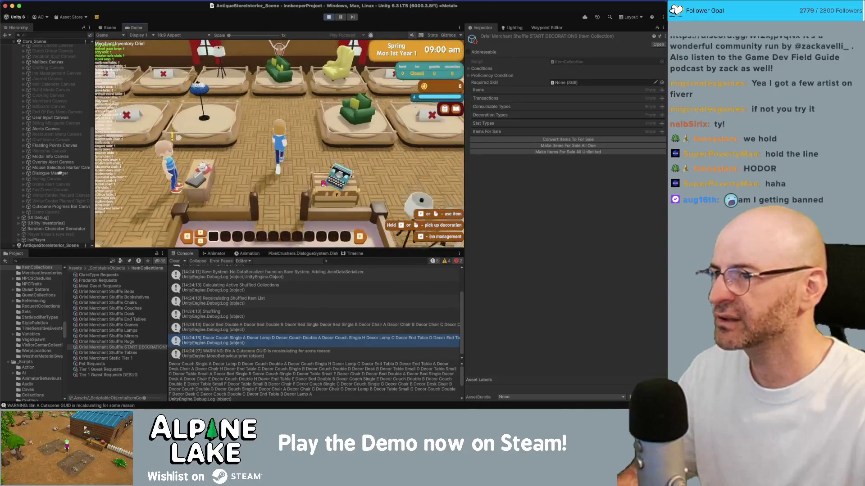
pyautogui.press('a')
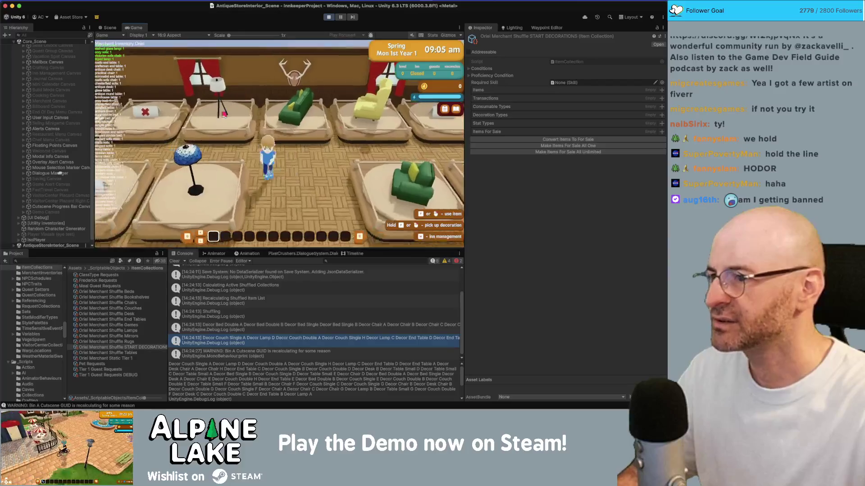
pyautogui.press('s')
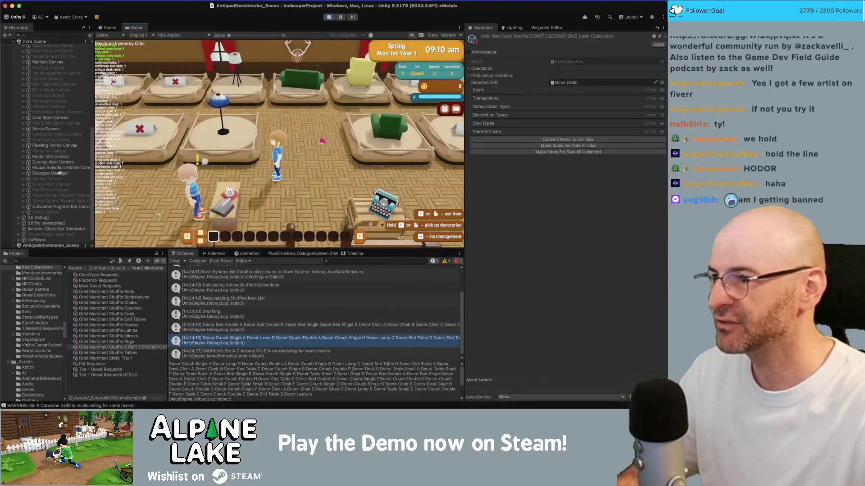
pyautogui.press('w')
pyautogui.press('d')
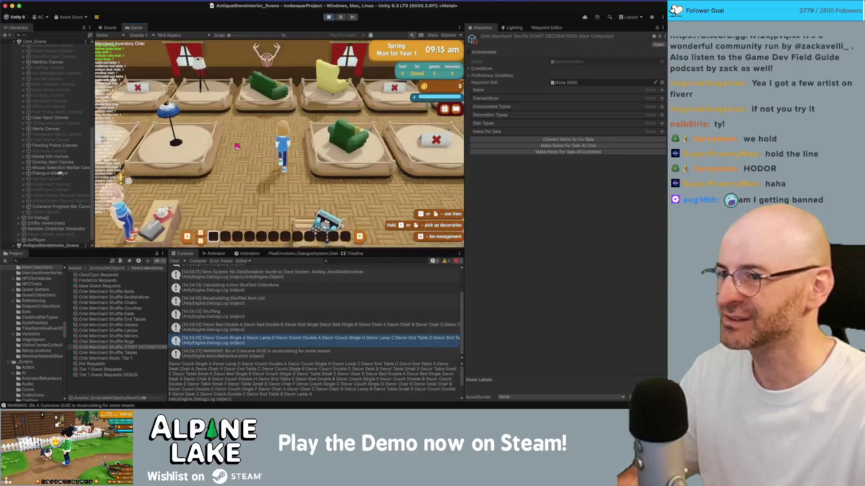
pyautogui.press('a')
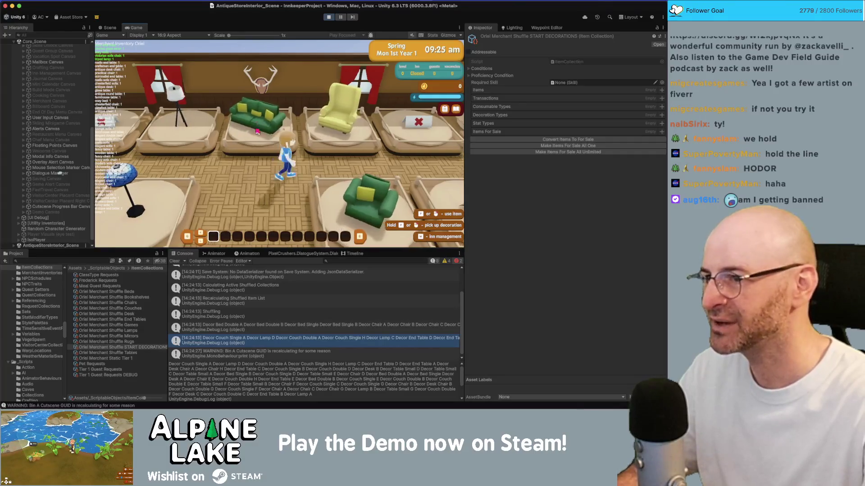
pyautogui.press('d')
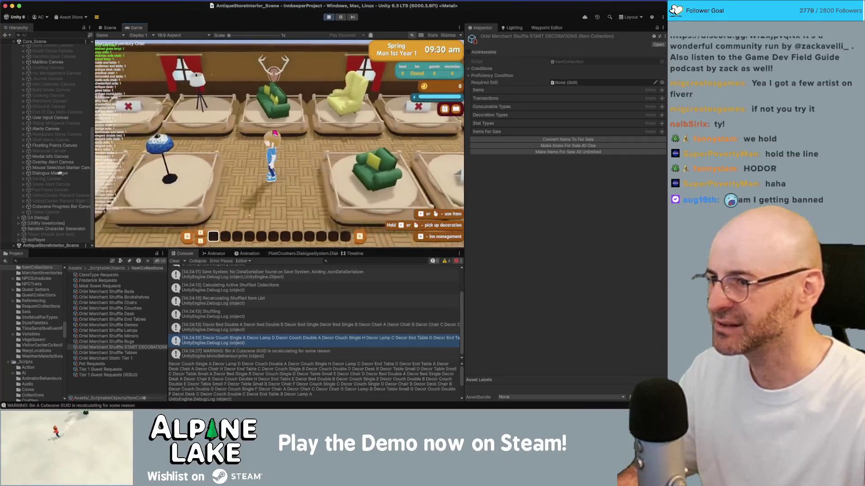
pyautogui.press('w')
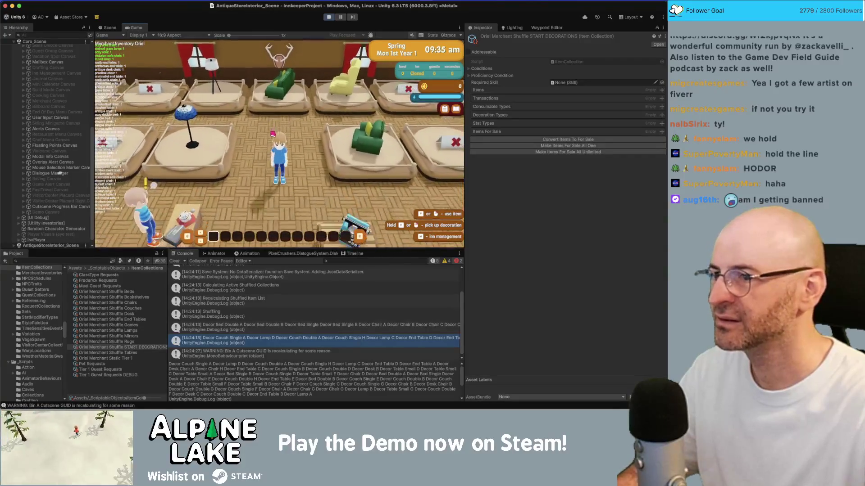
pyautogui.press('a')
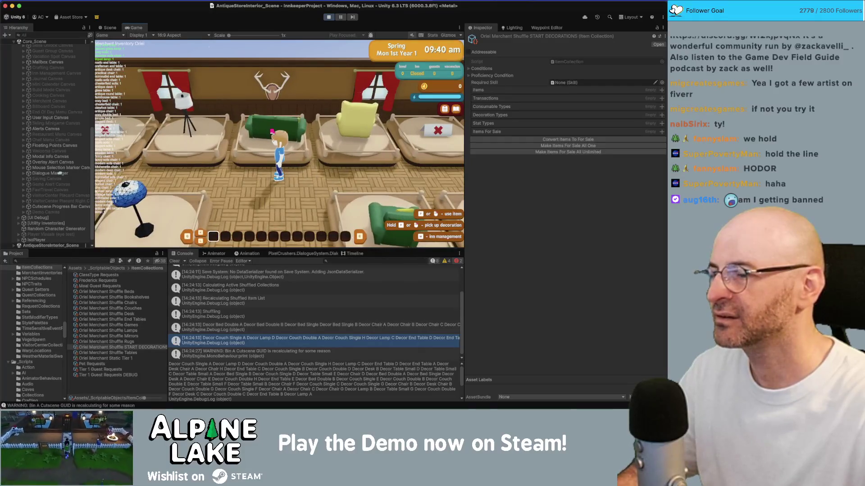
pyautogui.press('w')
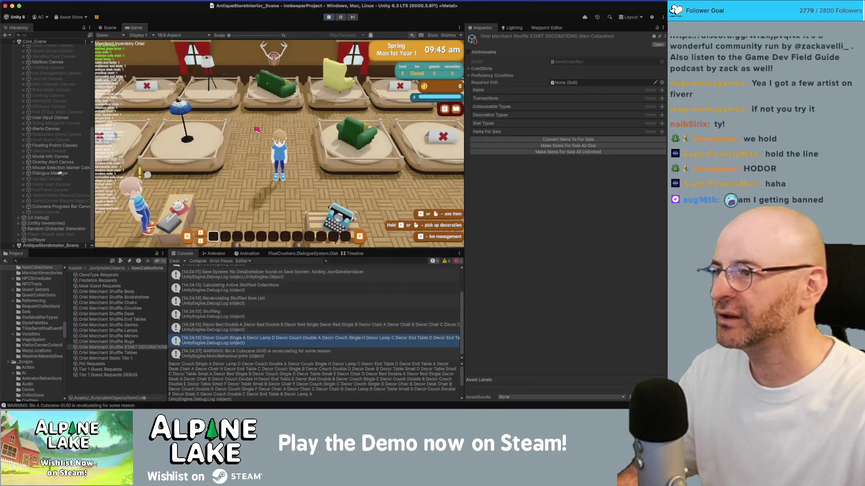
pyautogui.scroll(-1, 53, 156)
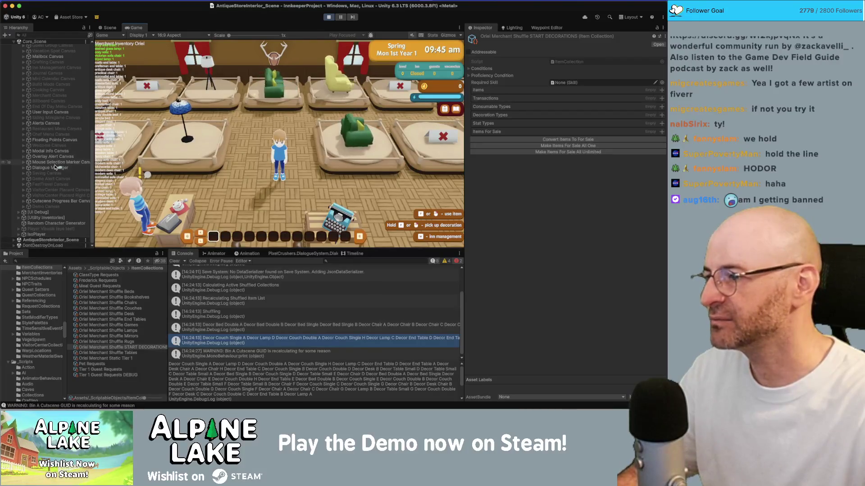
# Step: Select MerchantSystem under [Managers] and press Shift Rotating Inventory
pyautogui.scroll(10, 53, 138)
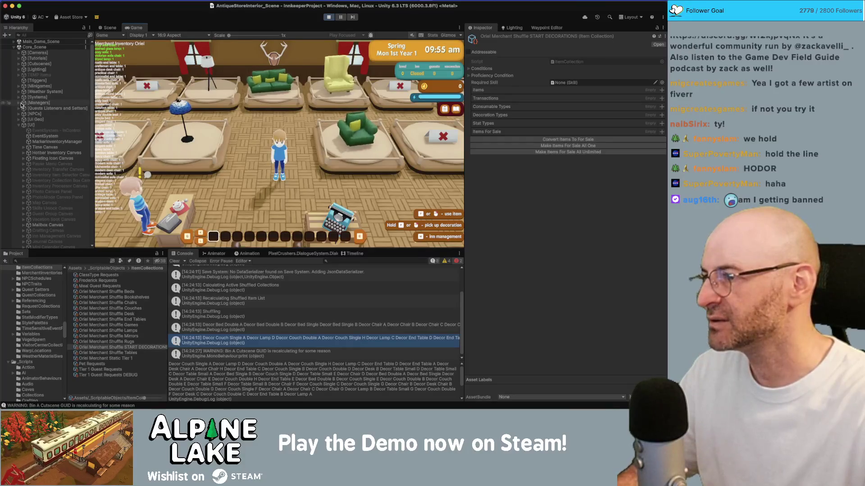
pyautogui.click(20, 103)
pyautogui.scroll(-5, 58, 129)
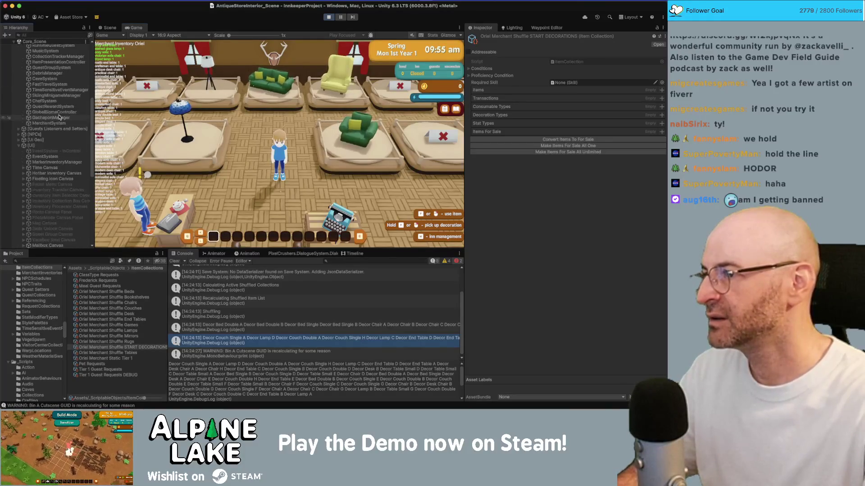
pyautogui.click(53, 124)
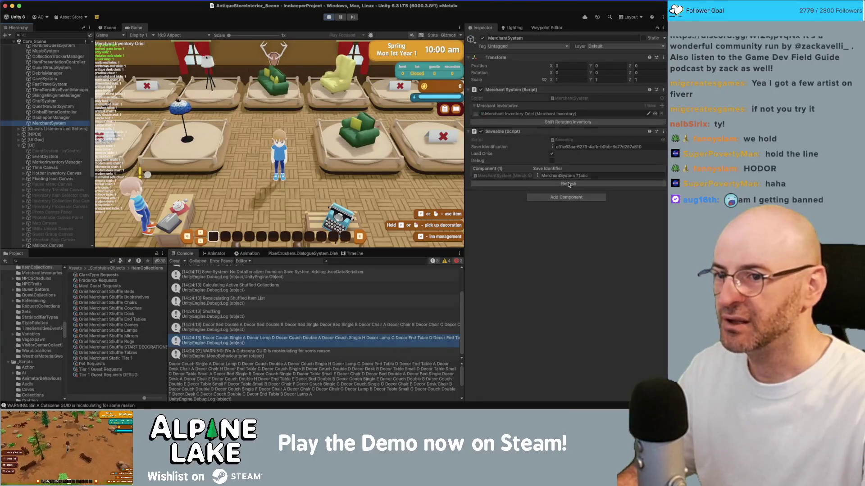
pyautogui.click(551, 123)
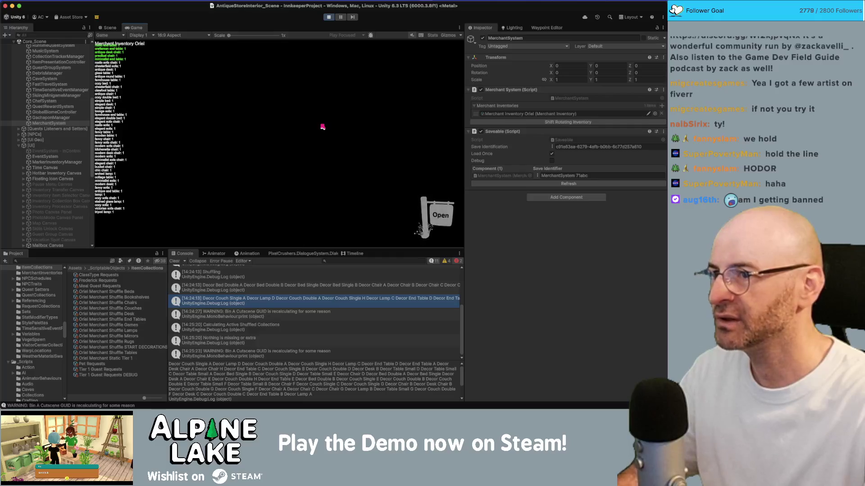
# Step: Walk the player to Oriel and advance her greeting to the Chat/Shop choices
pyautogui.press('d')
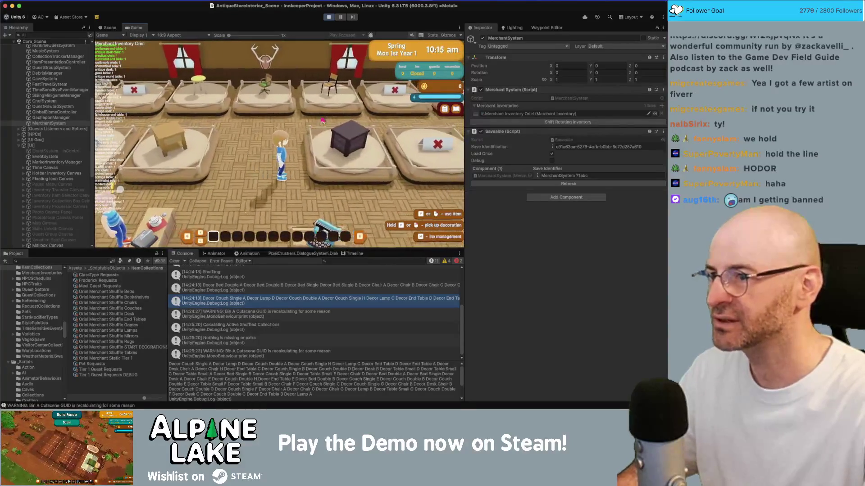
pyautogui.press('w')
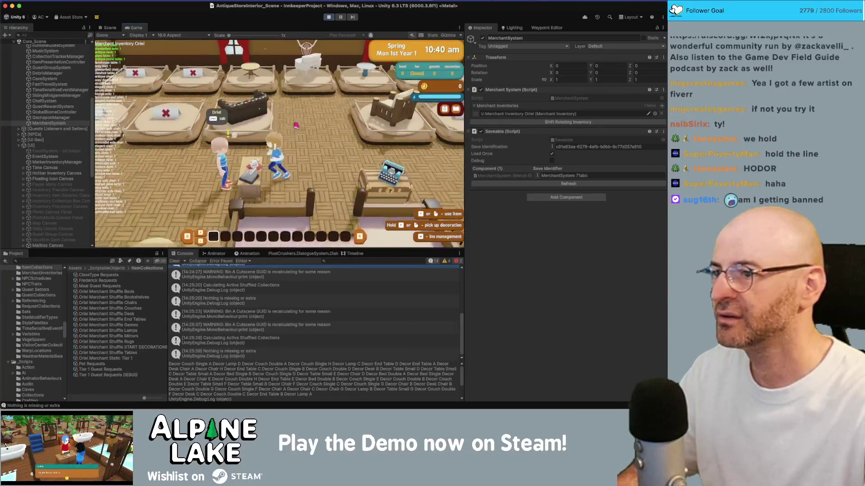
pyautogui.click(254, 201)
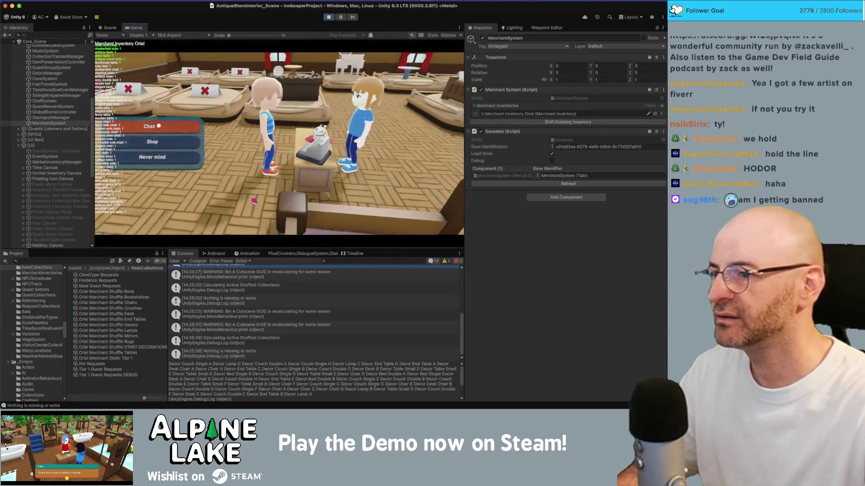
# Step: Choose to shop with the merchant, open the shop and view the glass table's details
pyautogui.click(185, 154)
pyautogui.click(226, 192)
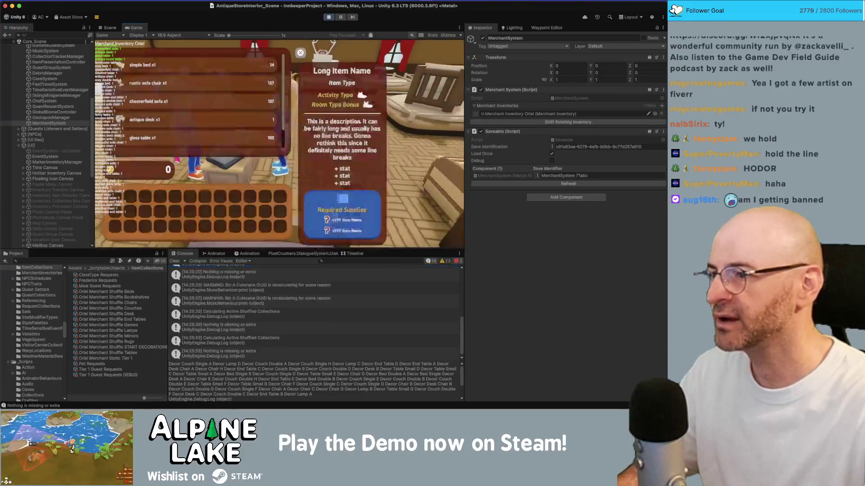
pyautogui.scroll(1, 262, 154)
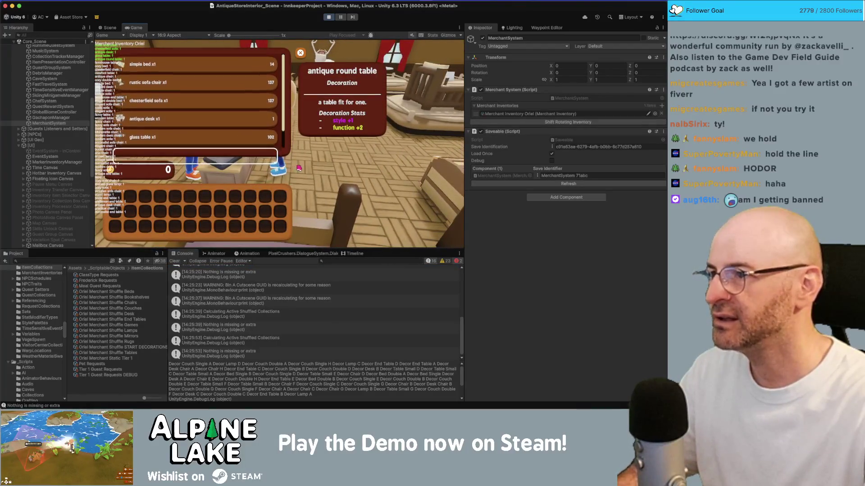
pyautogui.press('Up')
pyautogui.press('Up')
pyautogui.press('Up')
pyautogui.press('Down')
pyautogui.press('Down')
pyautogui.press('Down')
pyautogui.press('Down')
pyautogui.press('Up')
pyautogui.press('Up')
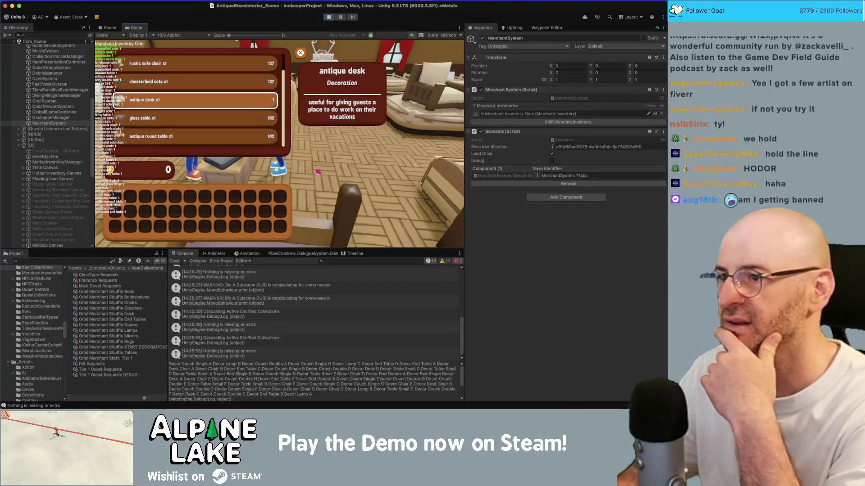
pyautogui.press('Down')
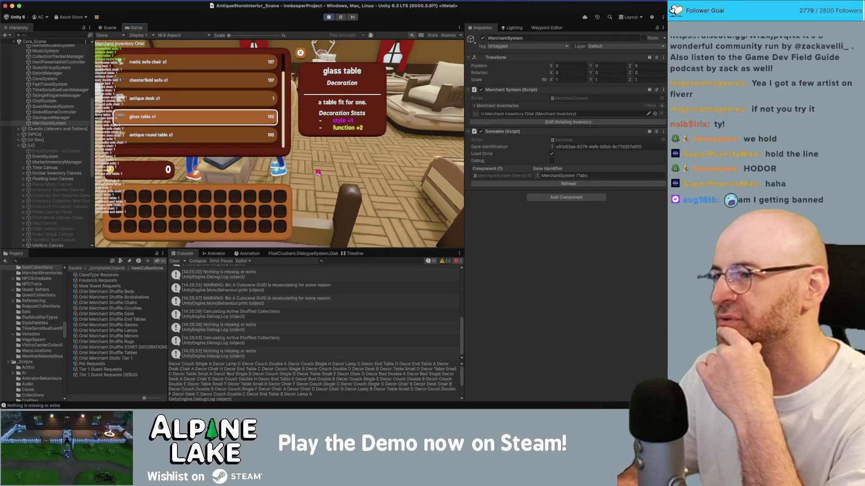
# Step: Browse the antique desk, chesterfield sofa, simple bed, rustic sofa chair and antique round table details
pyautogui.press('Up')
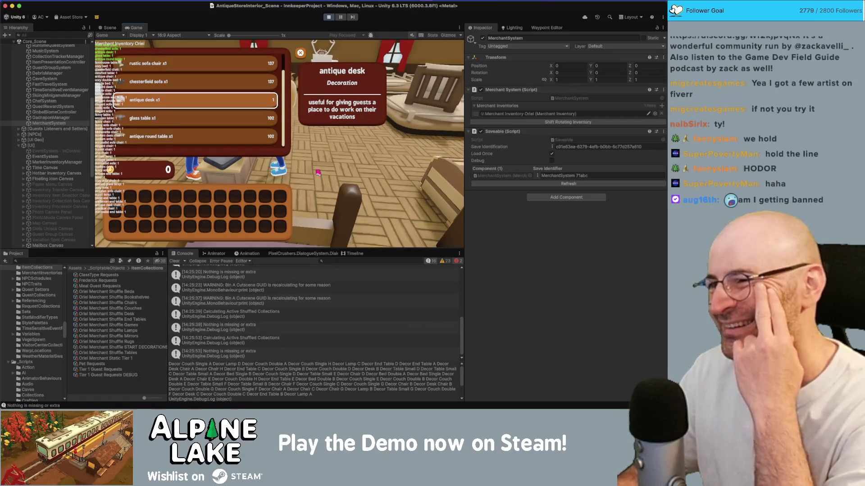
pyautogui.press('Up')
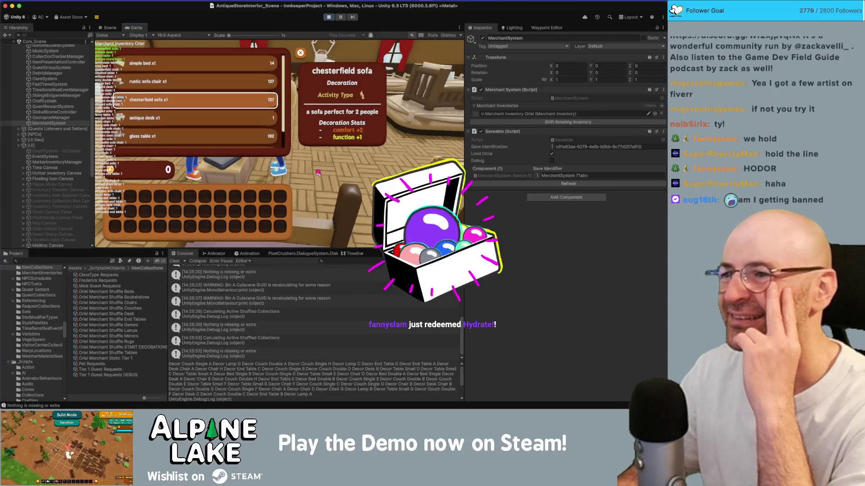
pyautogui.press('Up')
pyautogui.press('Up')
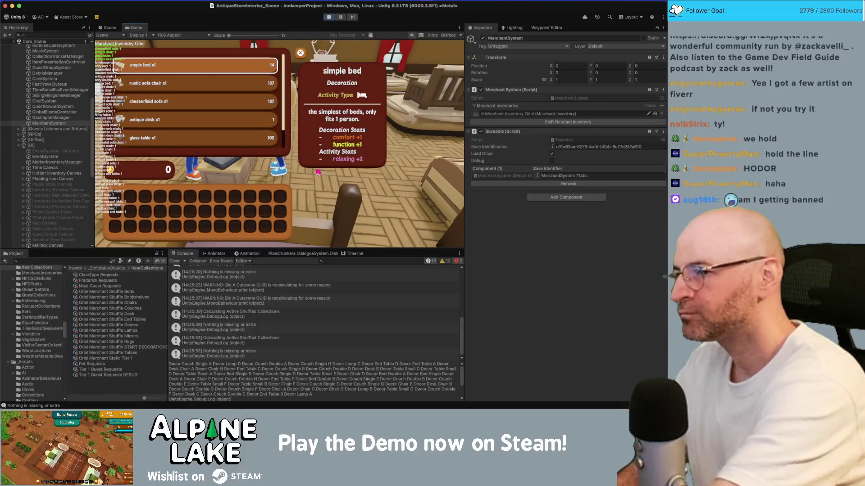
pyautogui.press('Down')
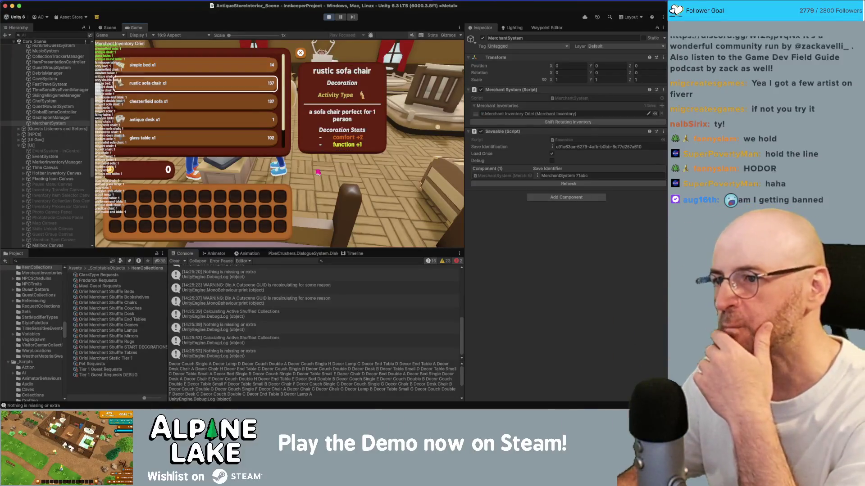
pyautogui.press('Down')
pyautogui.press('Down')
pyautogui.press('Down')
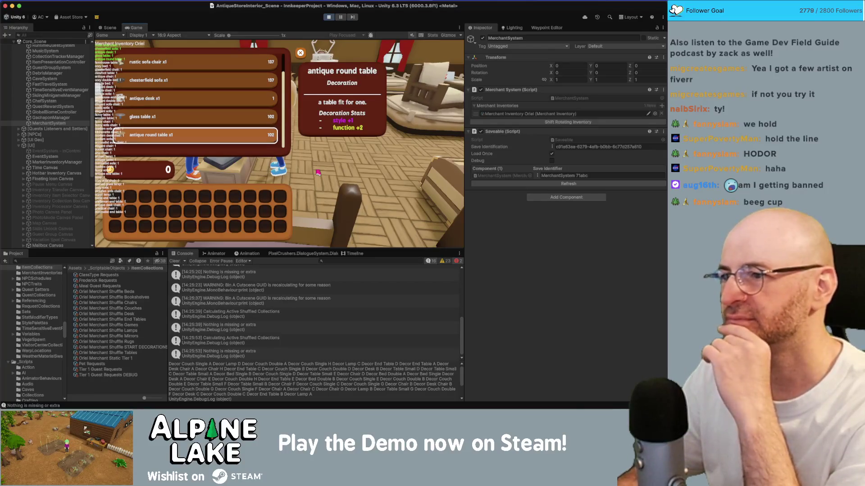
pyautogui.press('Up')
pyautogui.press('Up')
pyautogui.press('Up')
pyautogui.press('Down')
pyautogui.press('Up')
pyautogui.press('Up')
pyautogui.press('Up')
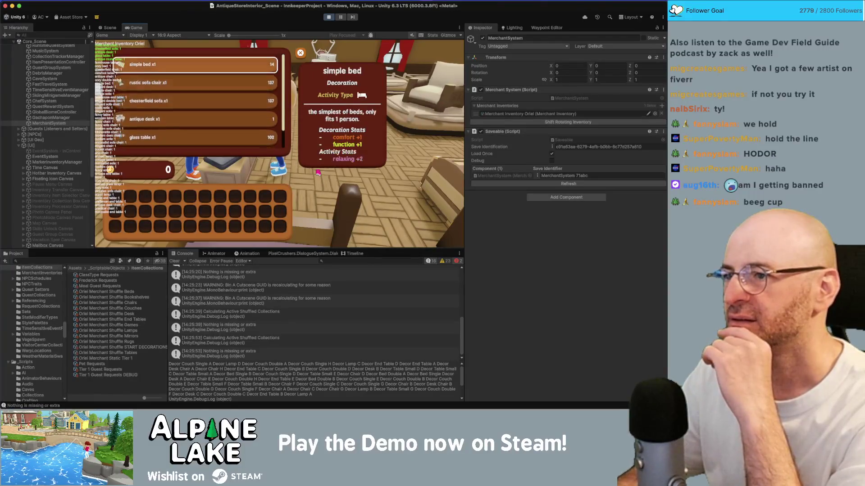
pyautogui.press('Down')
pyautogui.press('Down')
pyautogui.press('Down')
pyautogui.press('Up')
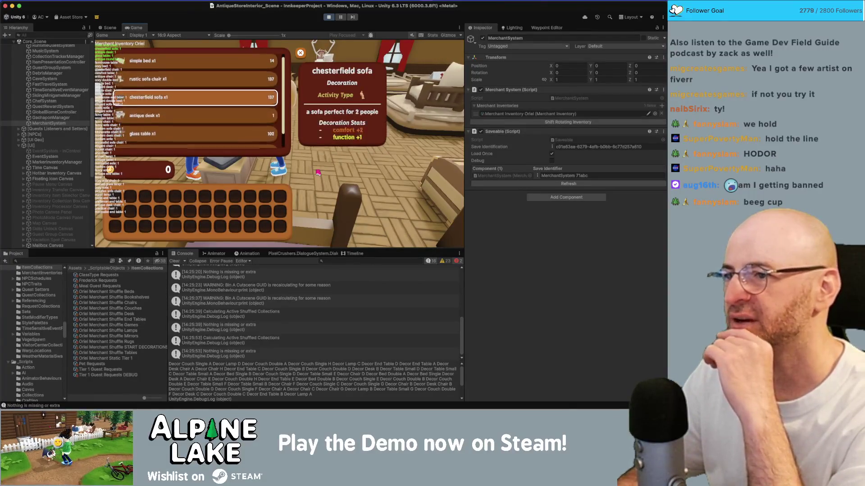
pyautogui.press('Up')
pyautogui.press('Up')
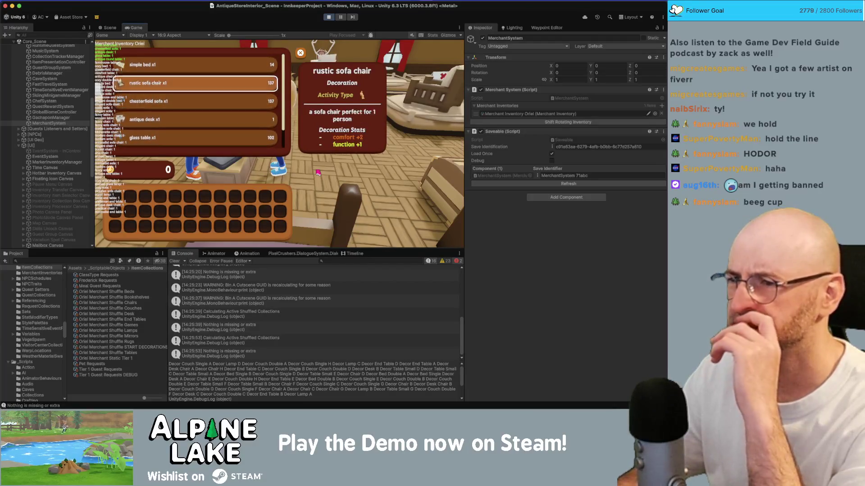
pyautogui.press('Down')
pyautogui.press('Down')
pyautogui.press('Down')
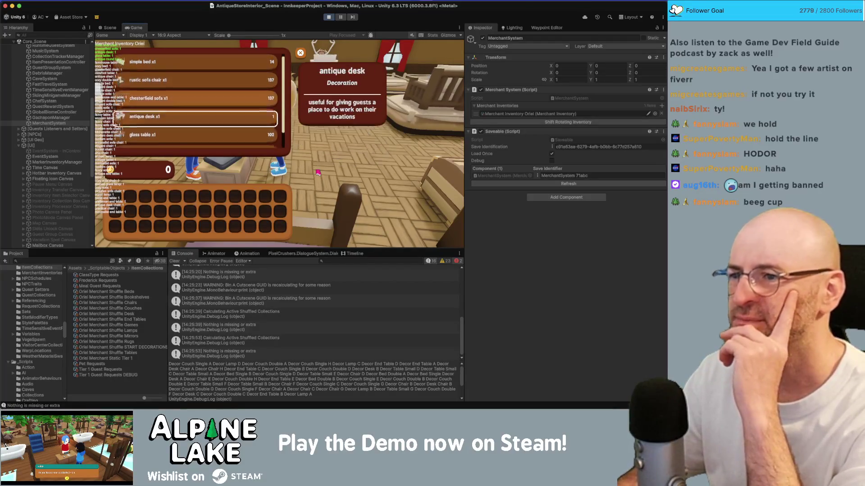
pyautogui.press('Up')
pyautogui.press('Up')
pyautogui.press('Up')
pyautogui.press('Up')
pyautogui.press('Up')
pyautogui.press('Down')
pyautogui.press('Down')
pyautogui.press('Up')
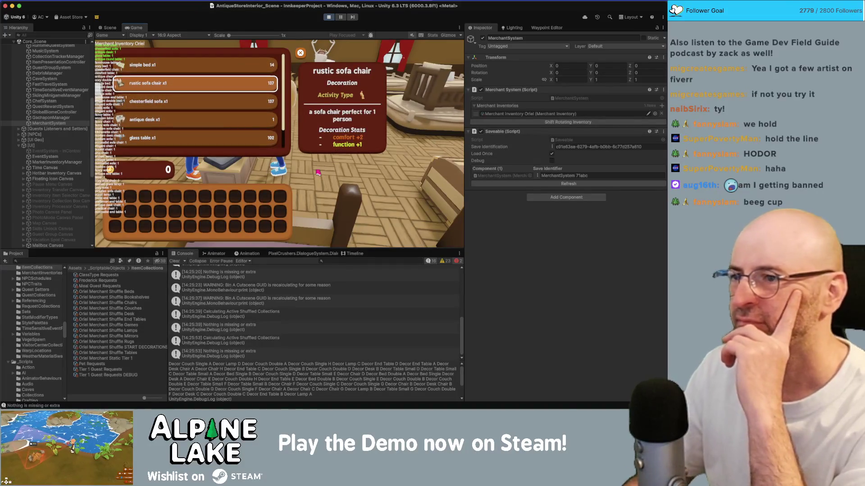
pyautogui.press('Up')
pyautogui.press('Down')
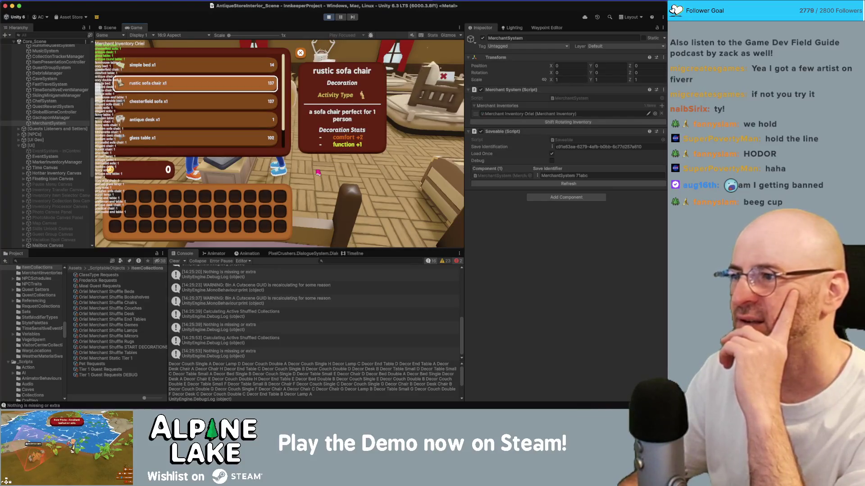
pyautogui.press('Down')
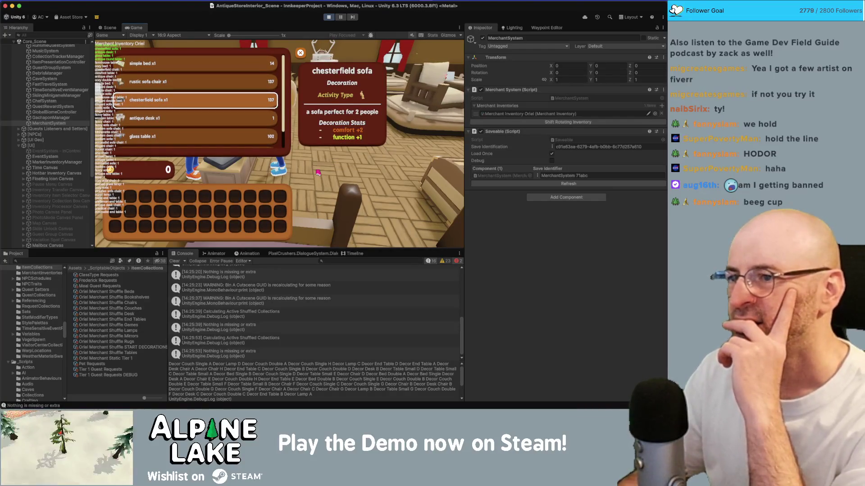
pyautogui.press('Down')
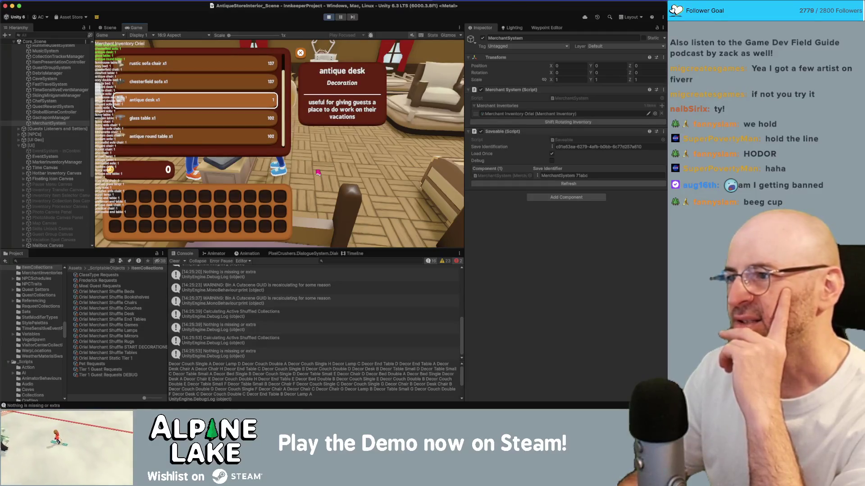
pyautogui.press('Down')
pyautogui.press('Down')
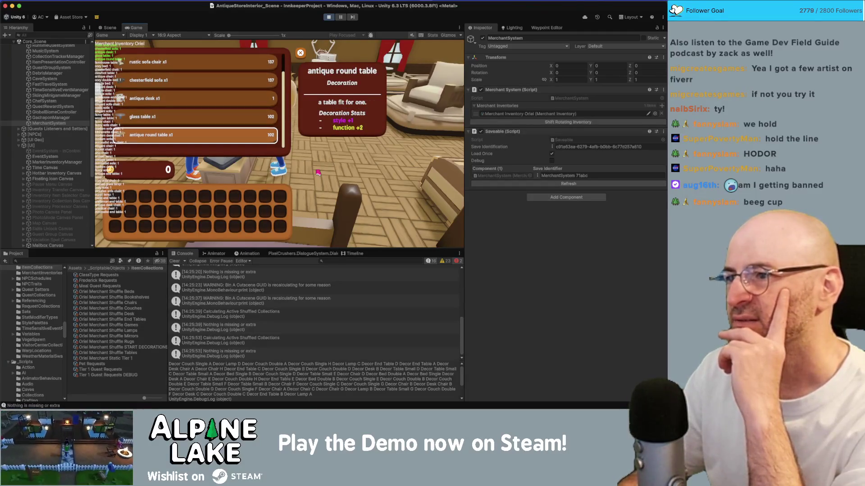
pyautogui.press('Up')
pyautogui.press('Up')
pyautogui.press('Up')
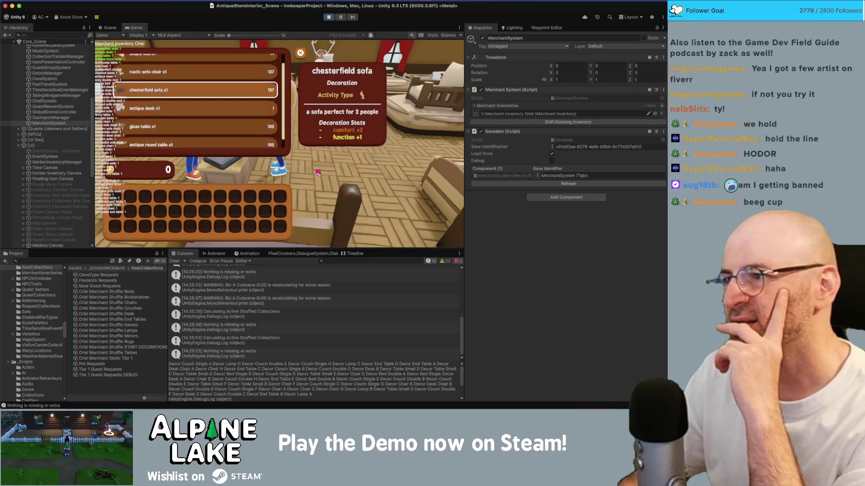
pyautogui.press('Down')
pyautogui.press('Down')
pyautogui.press('Down')
pyautogui.press('Up')
pyautogui.press('Down')
pyautogui.press('Up')
pyautogui.press('Up')
pyautogui.press('Up')
pyautogui.press('Down')
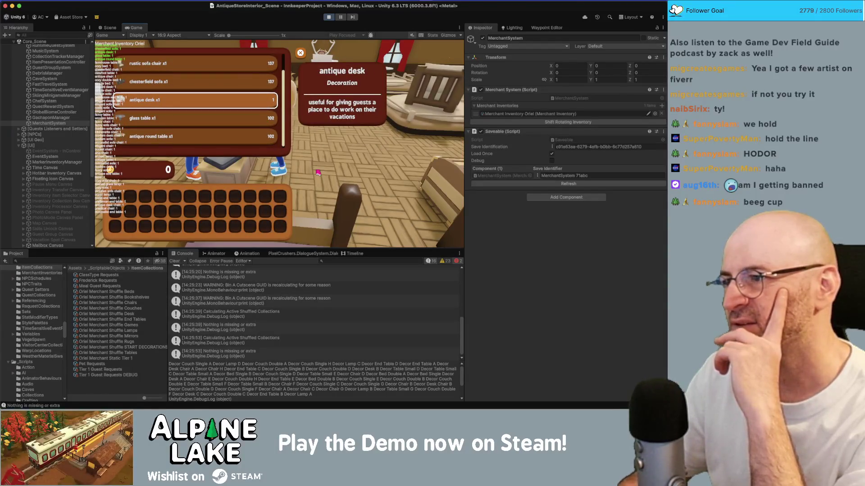
pyautogui.press('Down')
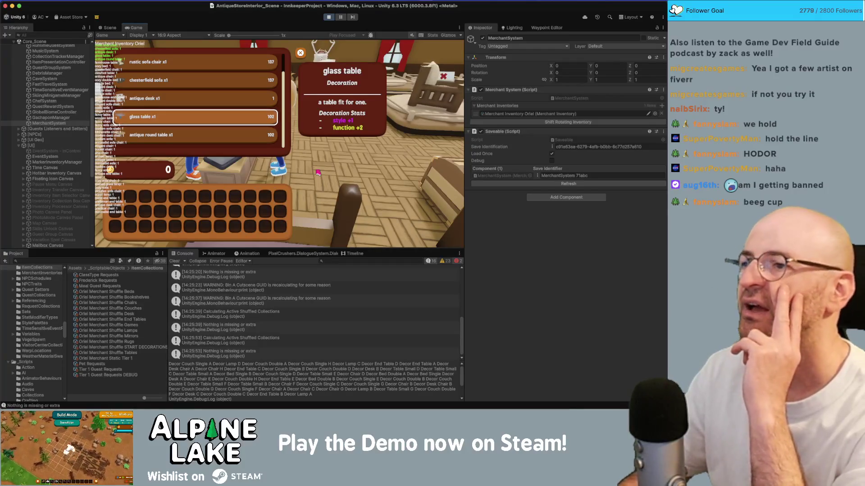
pyautogui.press('Up')
pyautogui.press('Up')
pyautogui.press('Up')
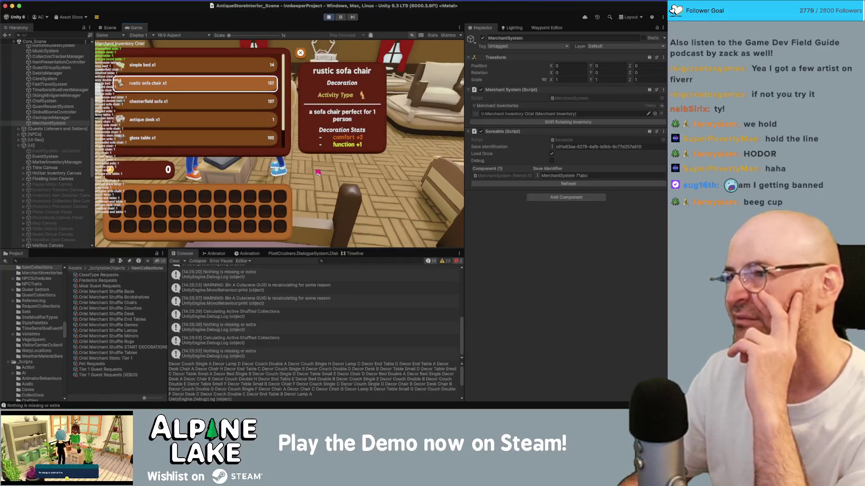
pyautogui.press('Up')
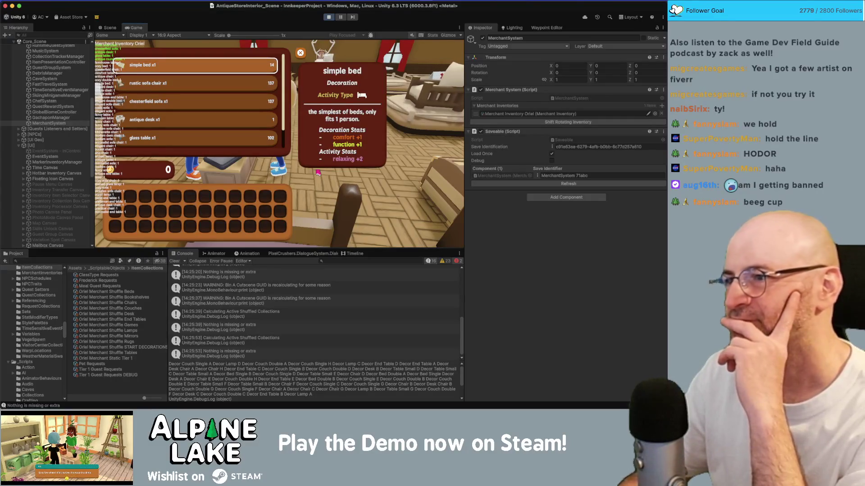
# Step: Close the Merchant Inventory and walk the player right across the shop
pyautogui.press('Down')
pyautogui.press('Down')
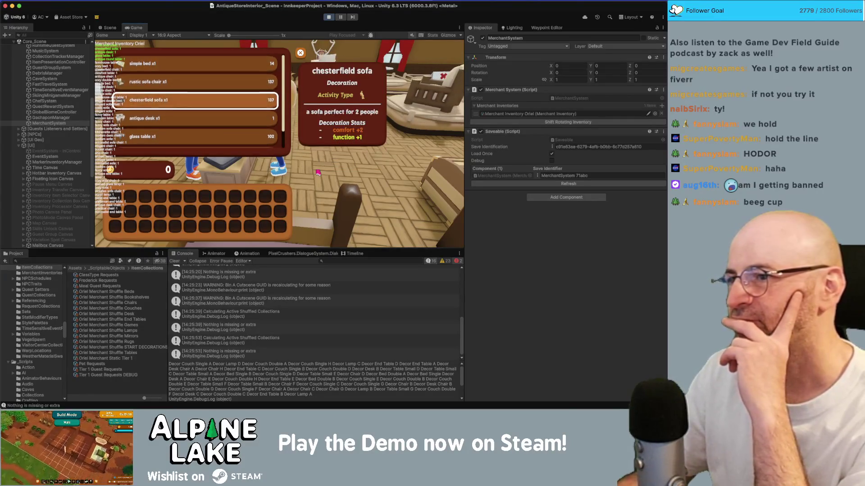
pyautogui.press('Escape')
pyautogui.press('d')
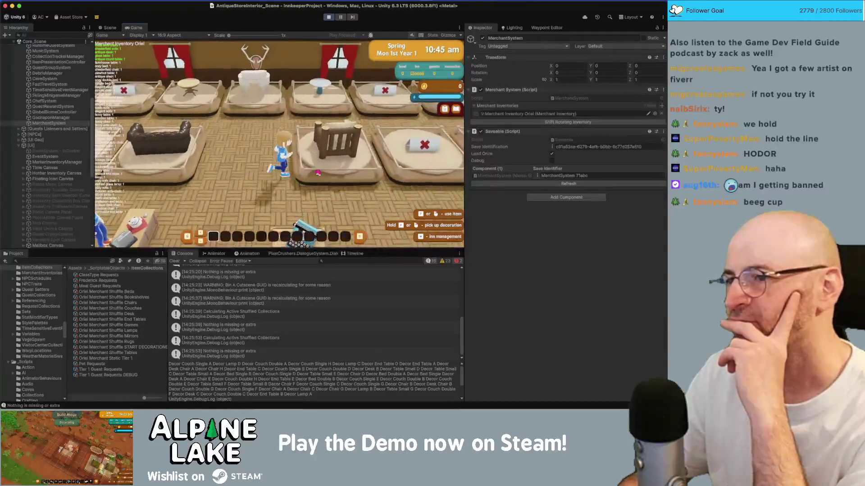
pyautogui.press('a')
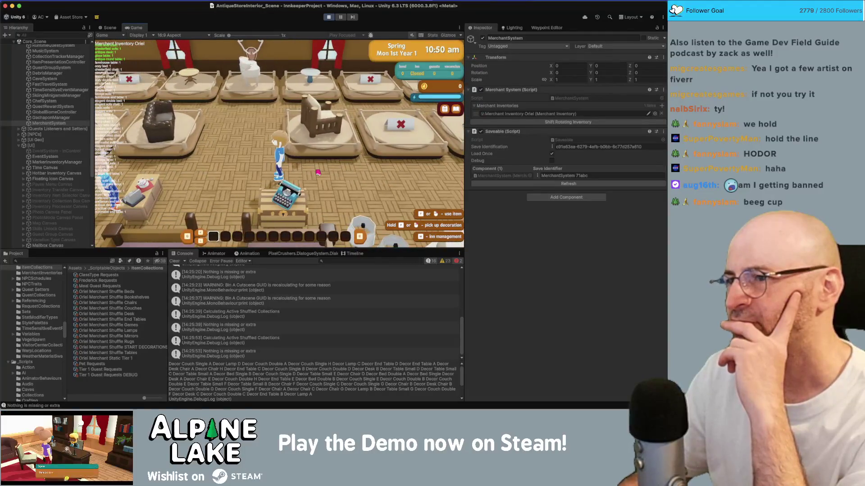
pyautogui.press('w')
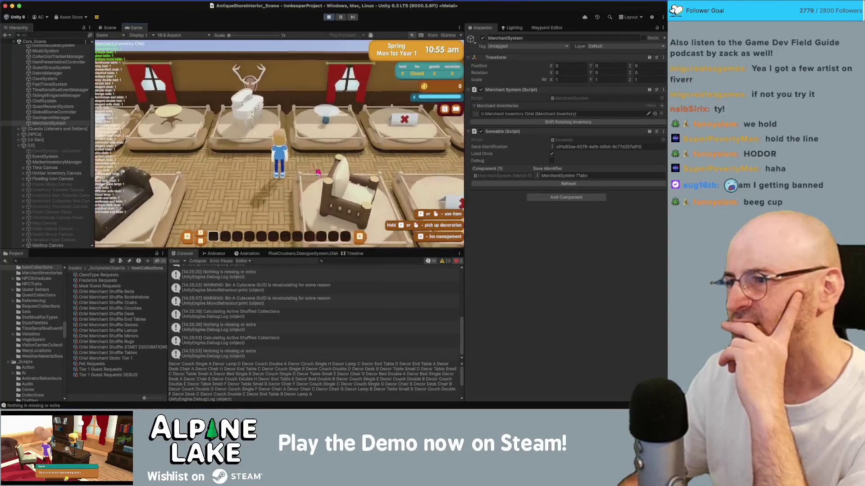
pyautogui.press('d')
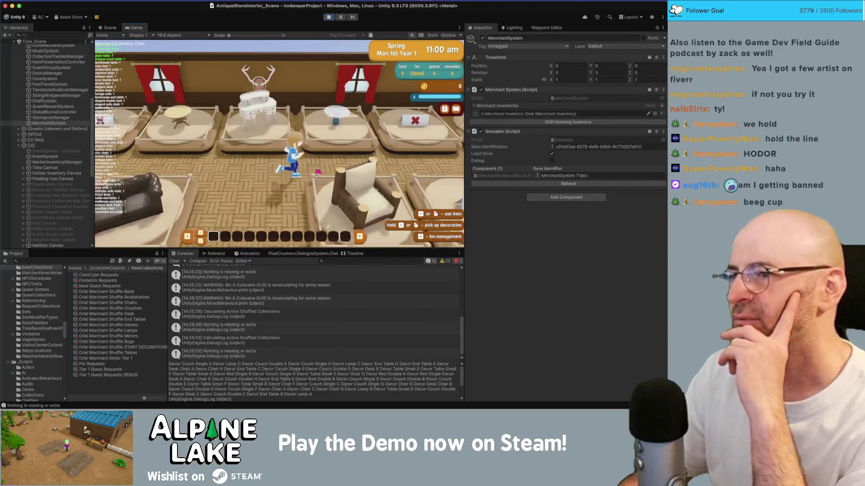
pyautogui.press('a')
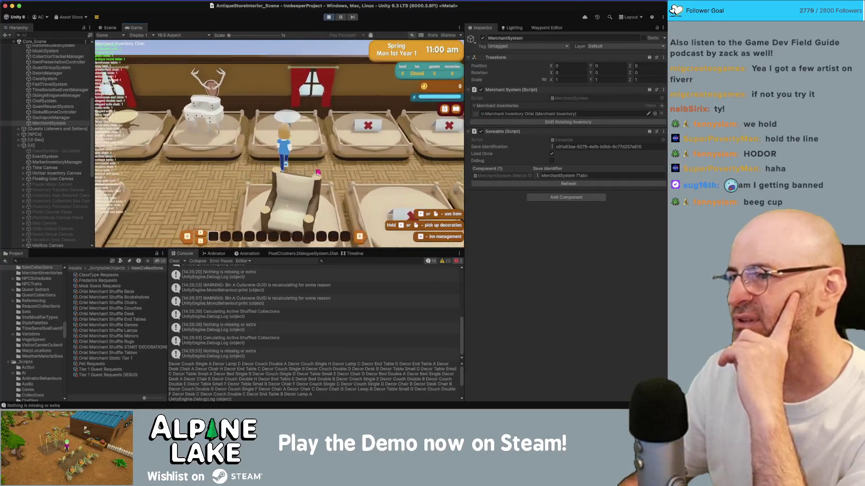
pyautogui.press('d')
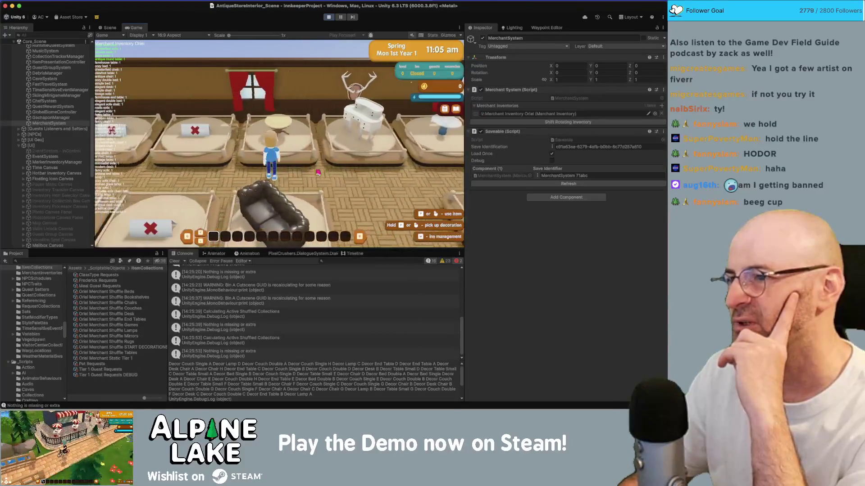
pyautogui.press('d')
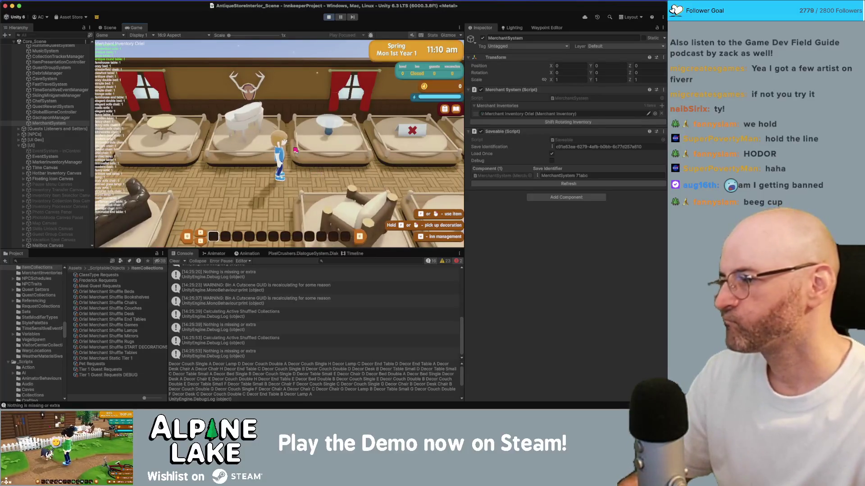
pyautogui.click(54, 260)
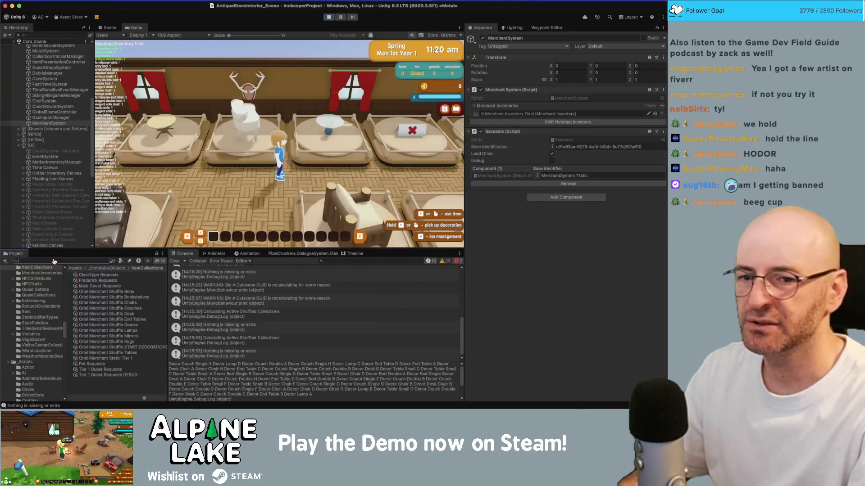
# Step: Bring up the Torin's Greed Steam store page in Chrome, then move on toward Maya
pyautogui.press('super+Tab')
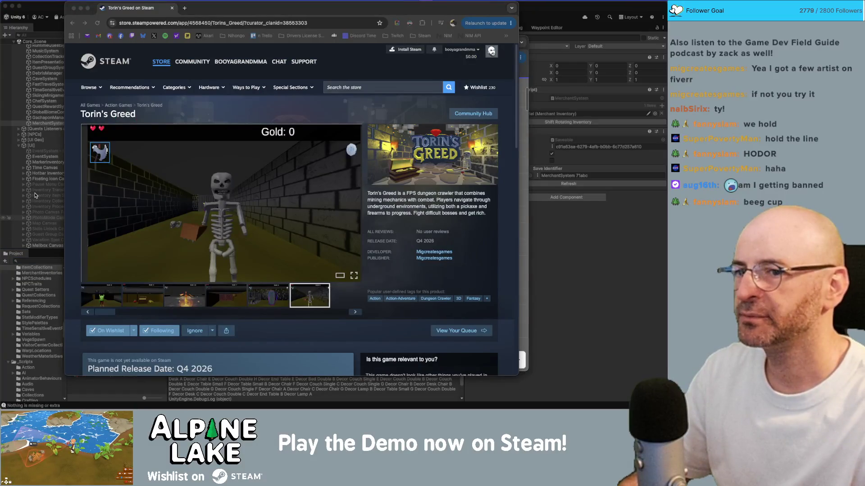
pyautogui.press('super+Tab')
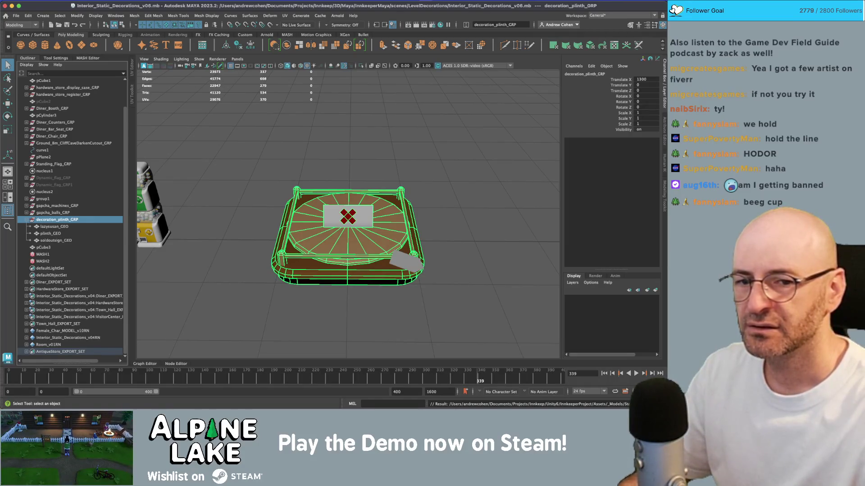
# Step: Bring Rider forward and open DecorationPlinth.cs at CenterOnBounds
pyautogui.press('super+Tab')
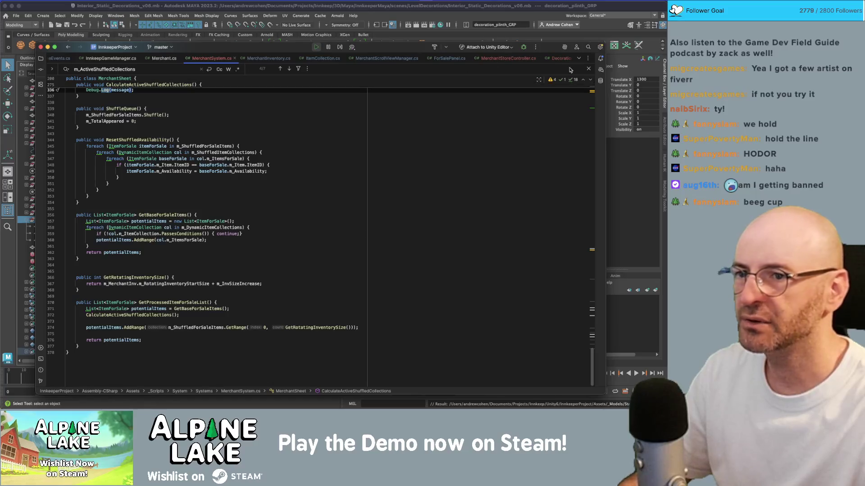
pyautogui.click(563, 58)
pyautogui.scroll(4, 270, 222)
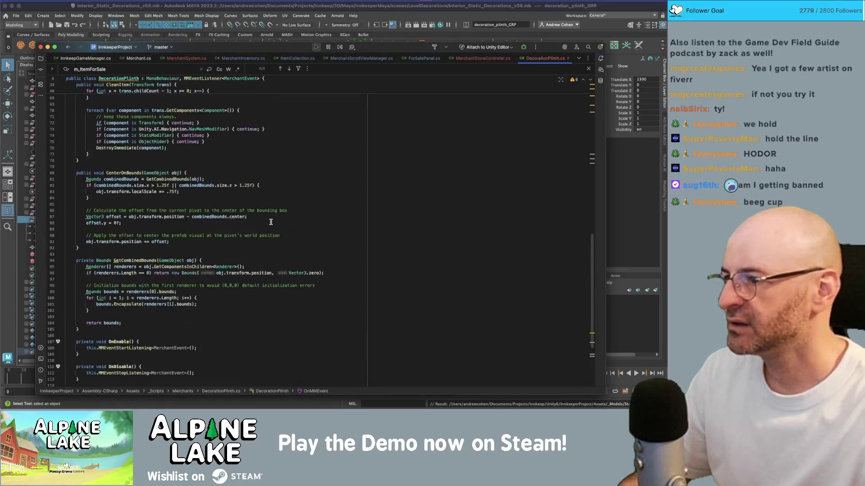
pyautogui.scroll(1, 221, 186)
pyautogui.scroll(-1, 154, 213)
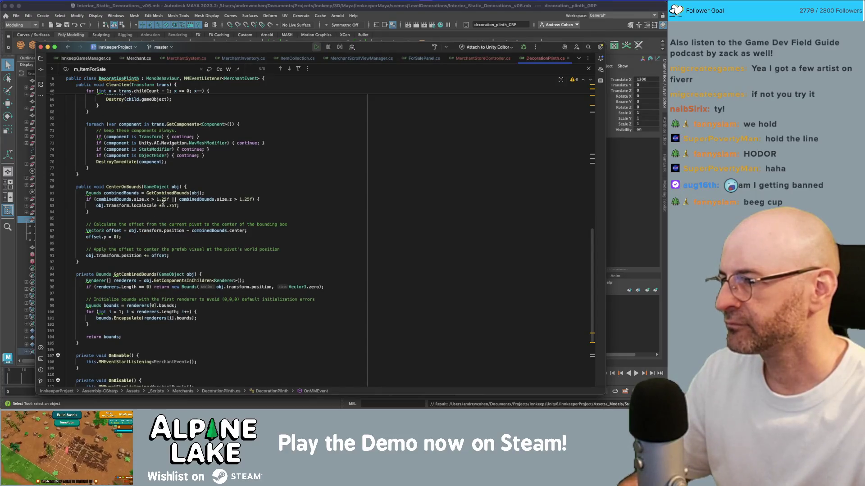
# Step: Change both 1.25f thresholds on line 82 to 1.75f and add a blank line inside the if
pyautogui.click(161, 199)
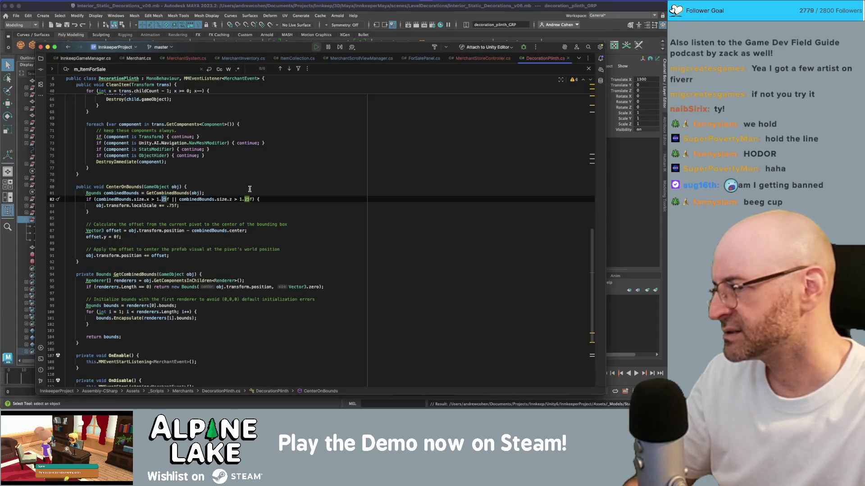
pyautogui.write('5')
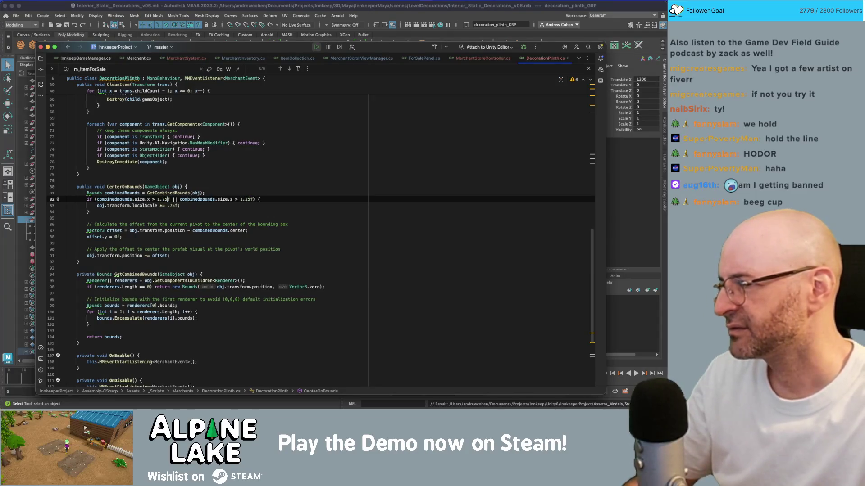
pyautogui.press('Left')
pyautogui.press('Left')
pyautogui.press('Left')
pyautogui.hotkey('shift', 'Left')
pyautogui.hotkey('shift', 'Left')
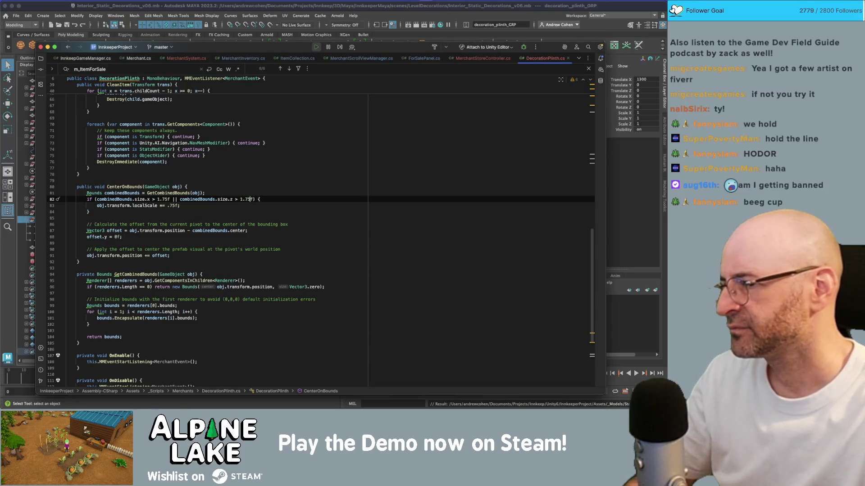
pyautogui.press('End')
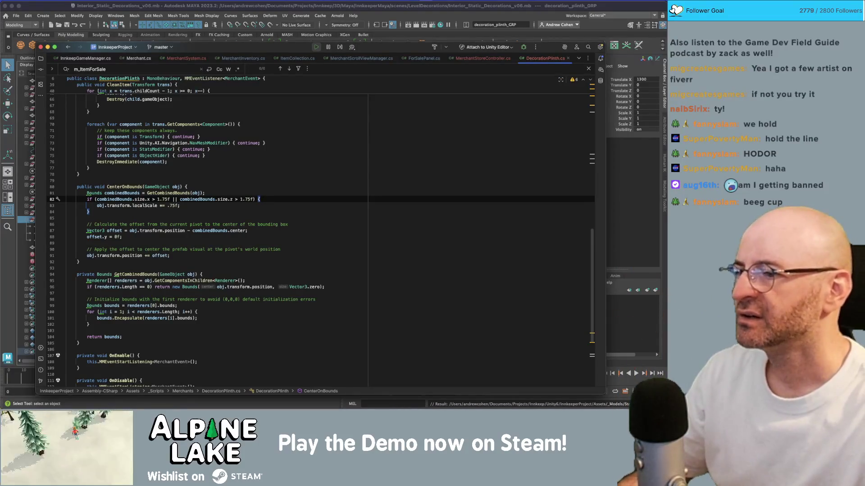
pyautogui.click(259, 199)
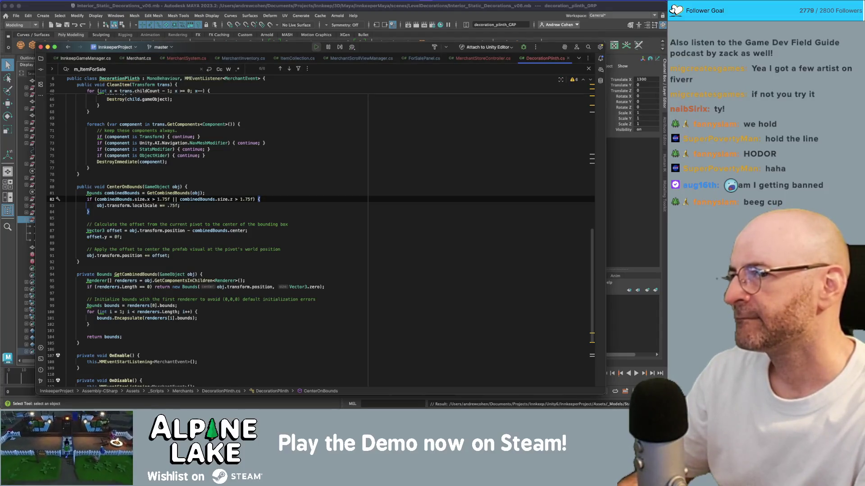
pyautogui.press('Return')
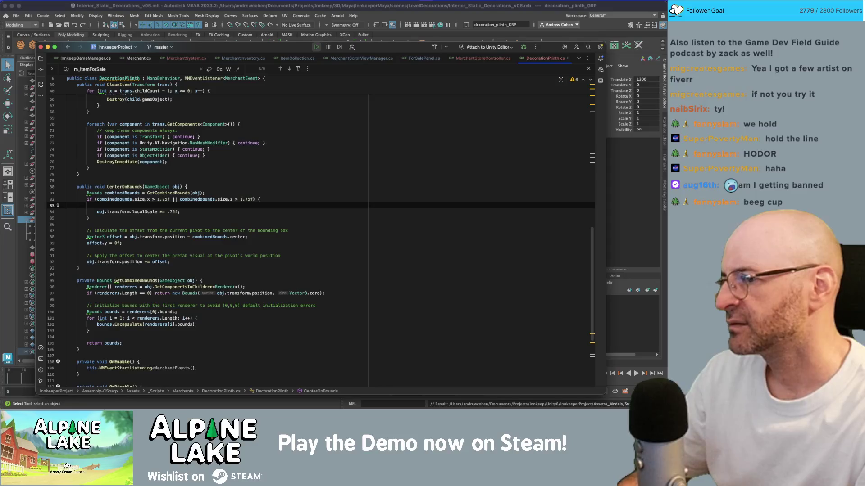
# Step: Write float diff = Mathf.Max(combinedBounds.size.x - 1.75, combinedBounds.size.z - 1.75); on line 83
pyautogui.write('float diff ')
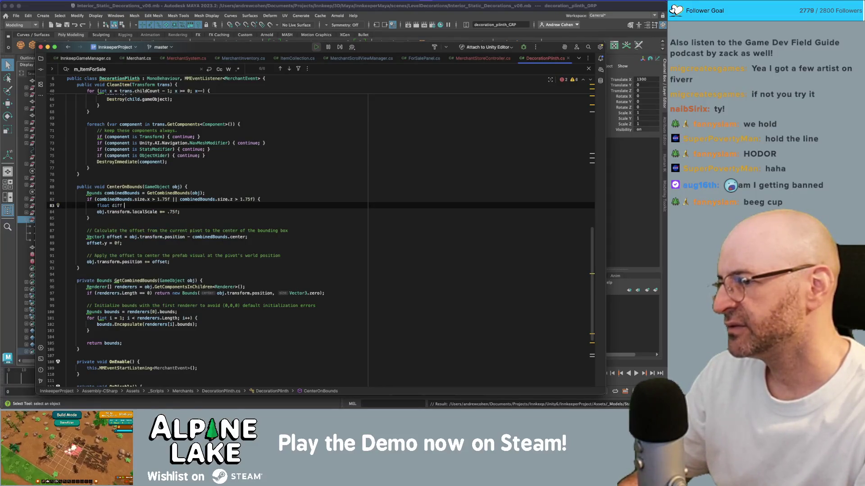
pyautogui.write('=')
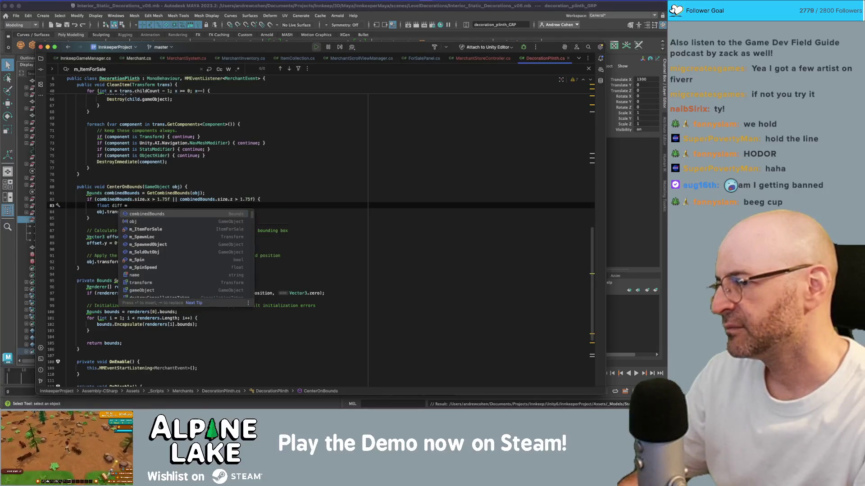
pyautogui.write(' Mathf.M')
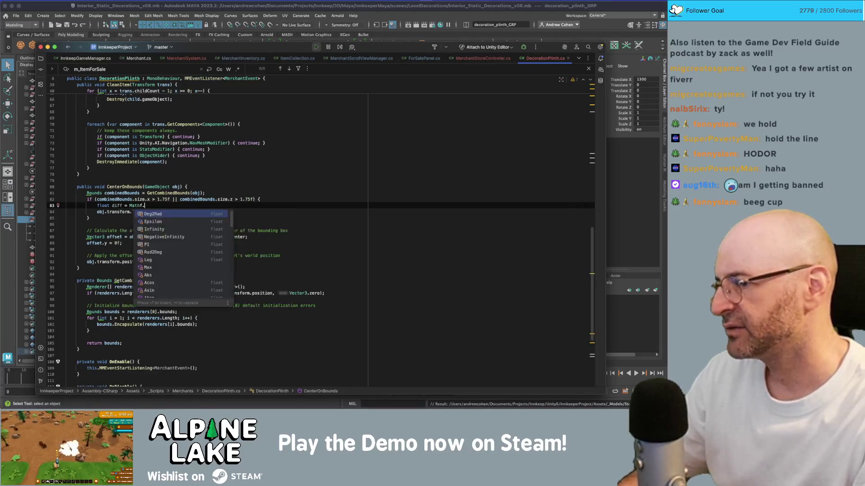
pyautogui.press('Return')
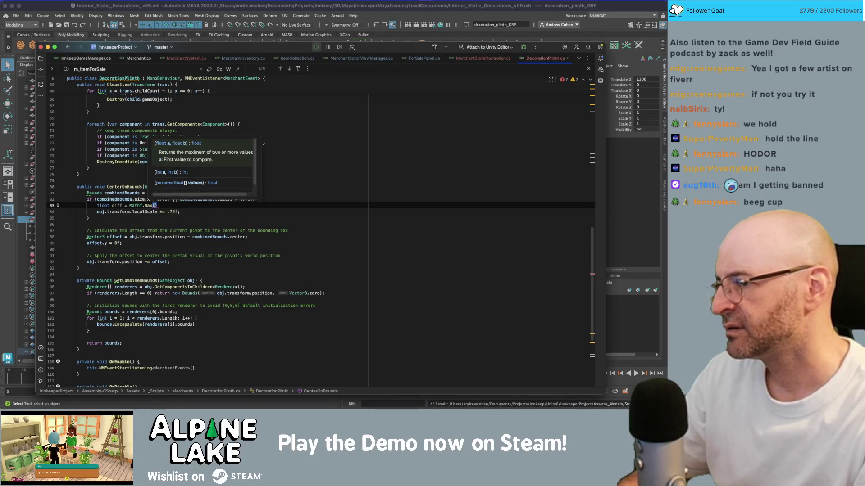
pyautogui.write('combined')
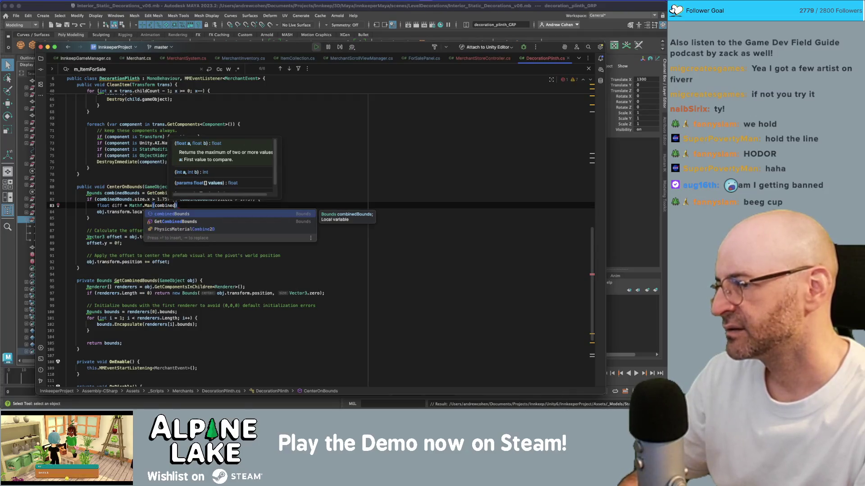
pyautogui.press('Return')
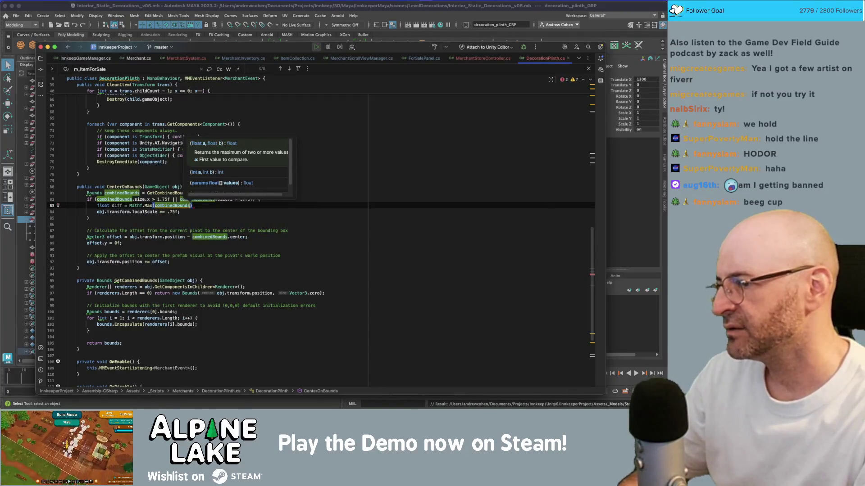
pyautogui.write('.size.x - ')
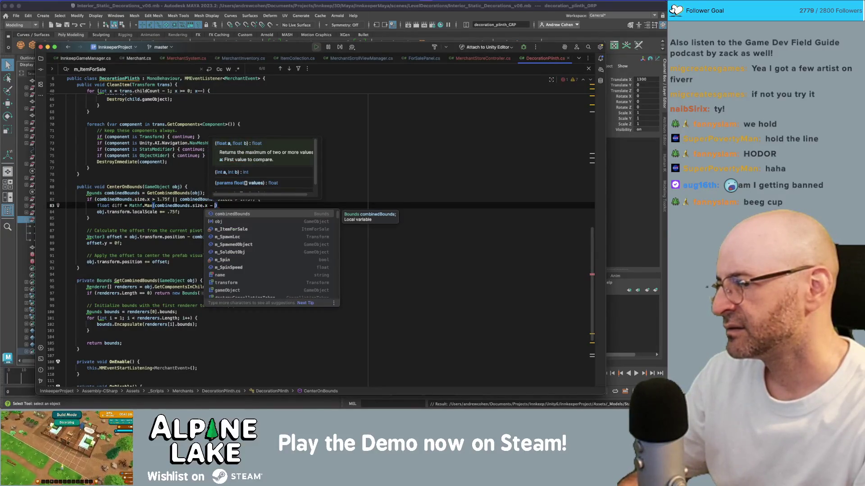
pyautogui.write('1.745')
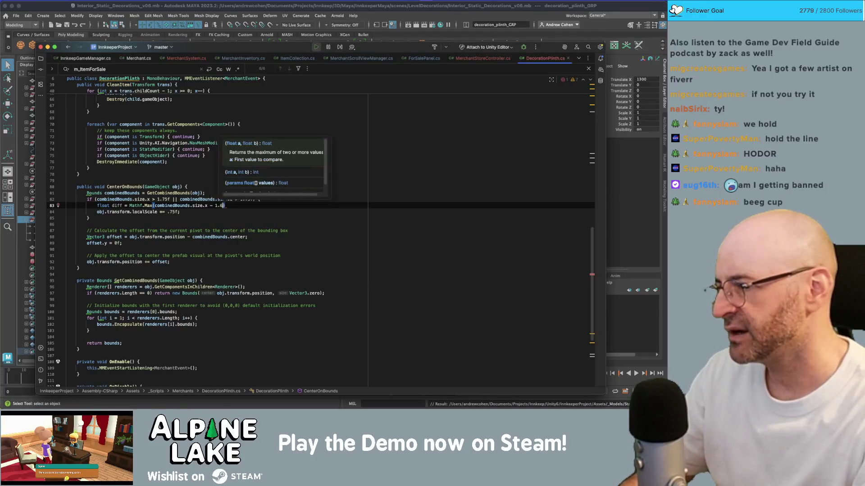
pyautogui.press('BackSpace')
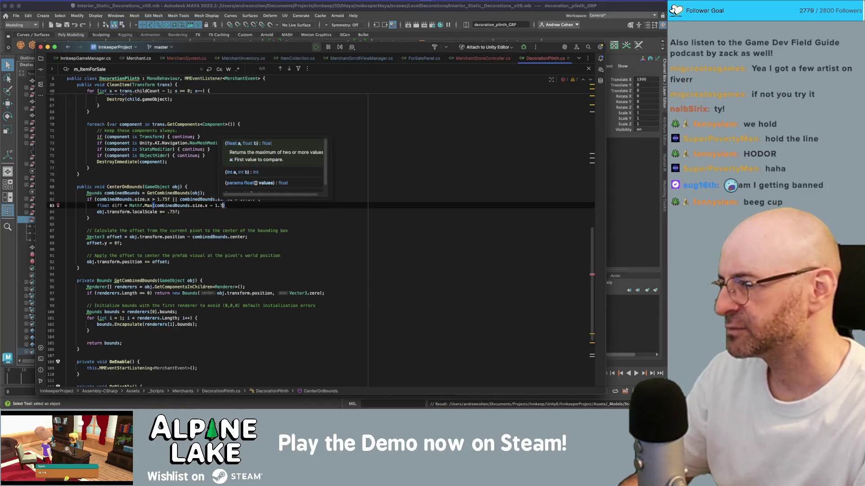
pyautogui.write(', combined')
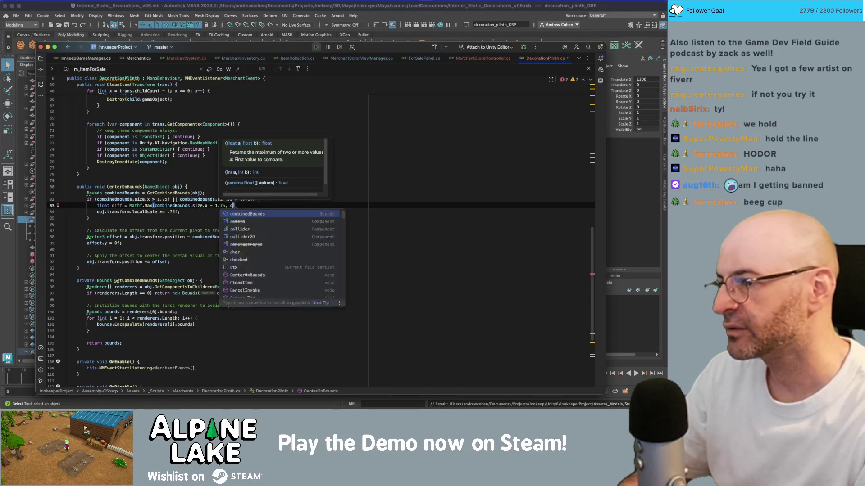
pyautogui.write('Bounds.size.')
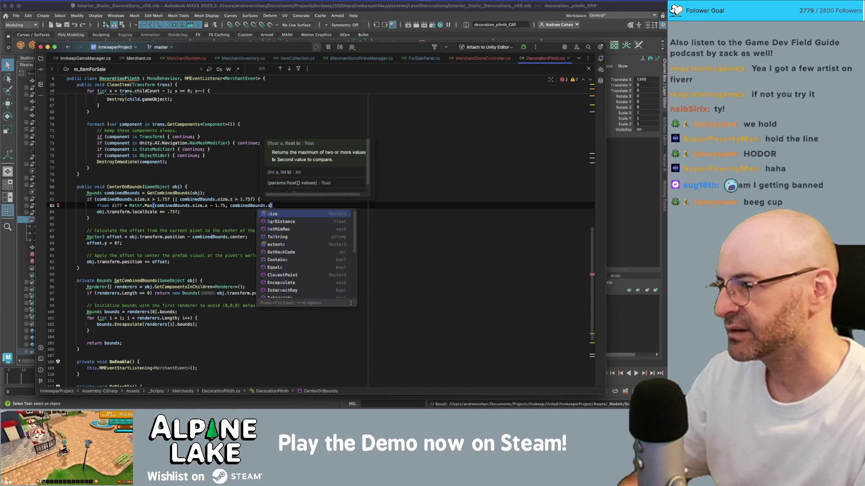
pyautogui.write('z - 1')
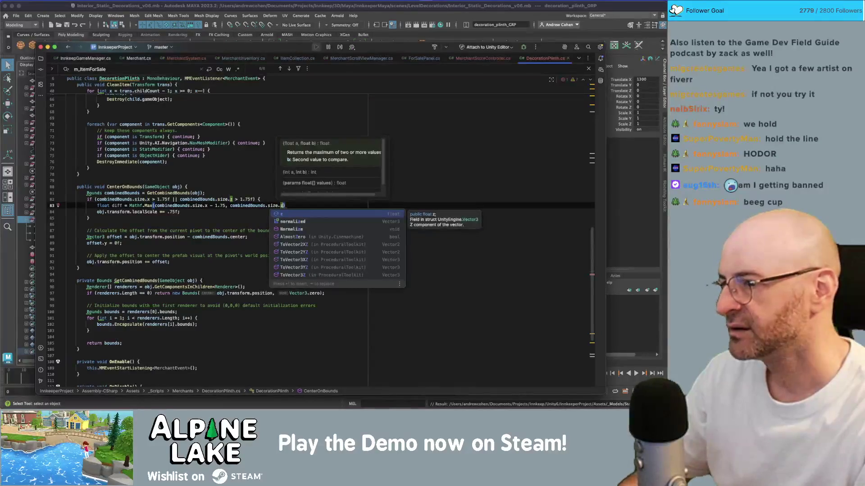
pyautogui.write('.75')
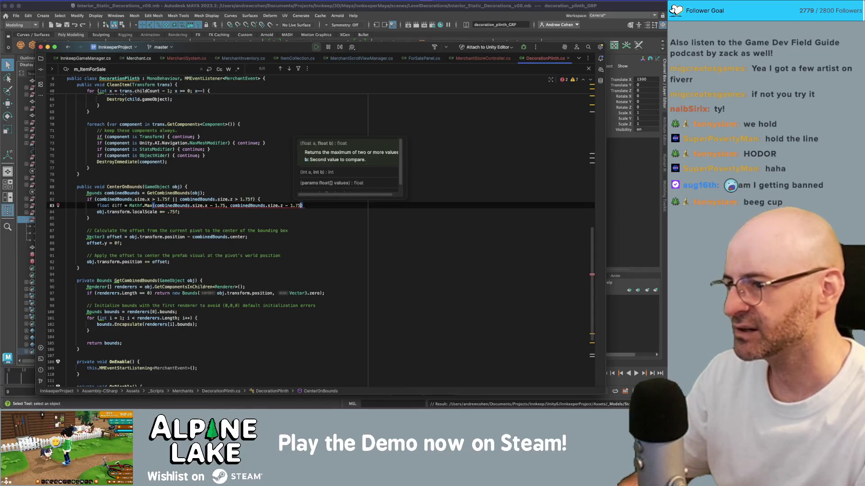
pyautogui.write(');')
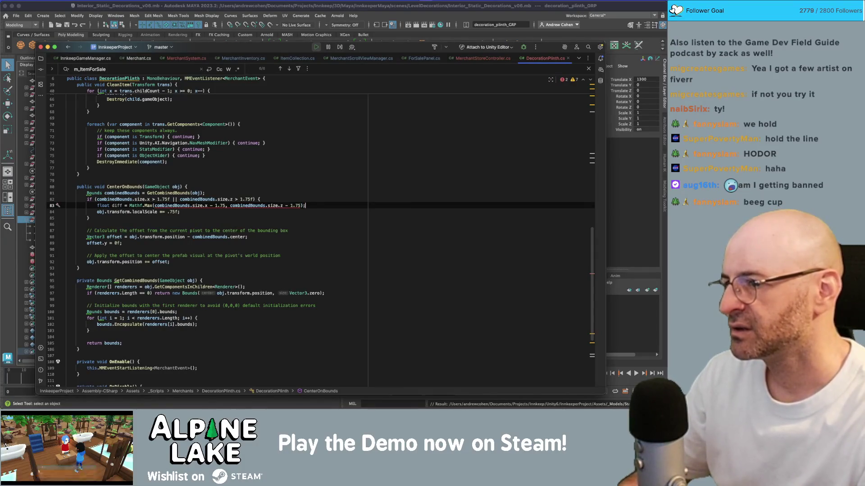
# Step: Add f suffixes to both 1.75 literals and insert a blank line after line 83
pyautogui.press('Left')
pyautogui.press('Left')
pyautogui.write('f')
pyautogui.hotkey('alt', 'Left')
pyautogui.click(228, 205)
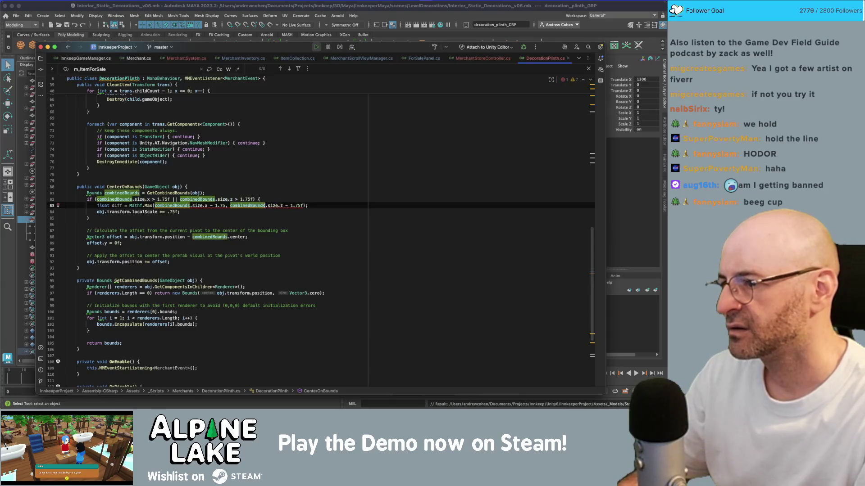
pyautogui.write('f')
pyautogui.click(310, 205)
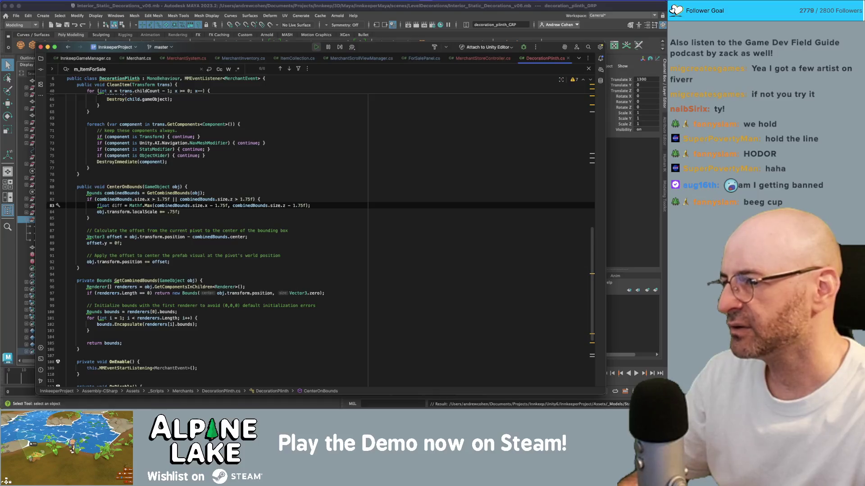
pyautogui.press('Return')
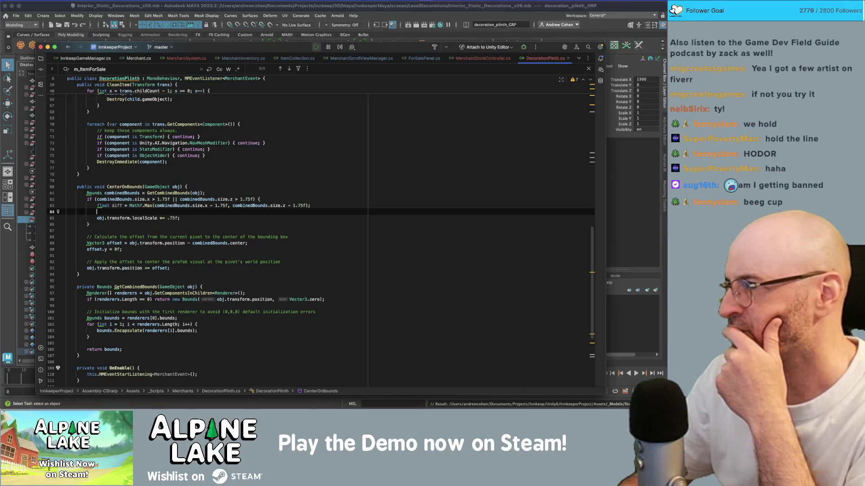
pyautogui.click(179, 218)
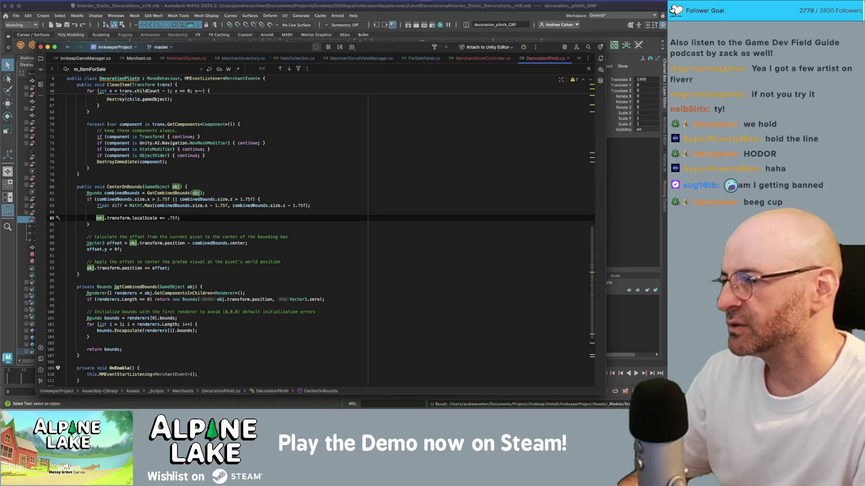
# Step: Change the scaling line to localScale *= 1/diff instead of .75f
pyautogui.write('1/')
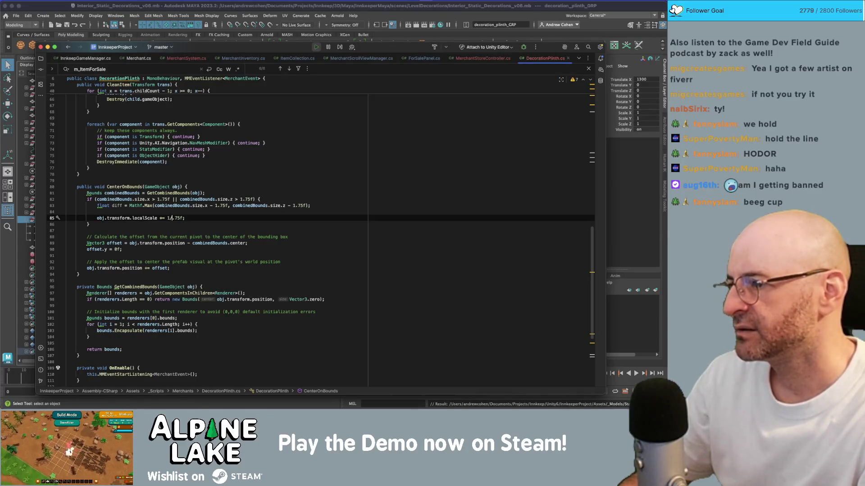
pyautogui.press('Delete')
pyautogui.press('Delete')
pyautogui.press('Delete')
pyautogui.write('di')
pyautogui.press('Return')
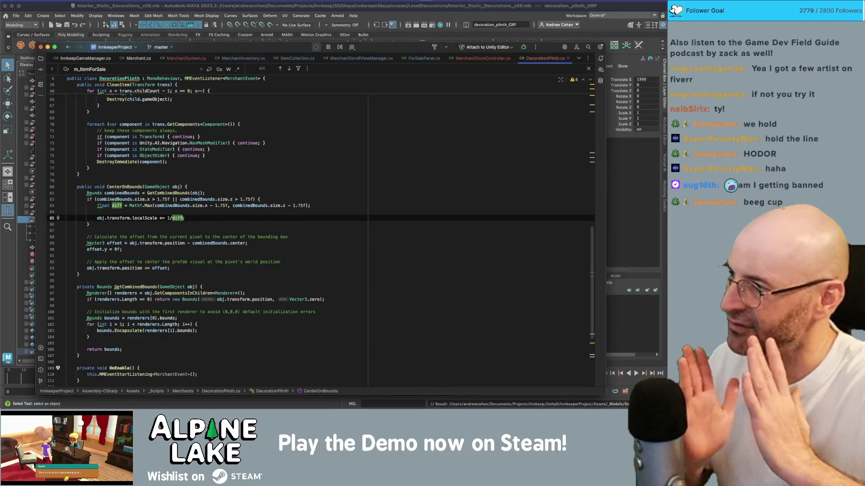
# Step: Lower the size-check threshold to 1.5f and start declaring float maxSize = 1.5f above it
pyautogui.press('Up')
pyautogui.press('Up')
pyautogui.press('Up')
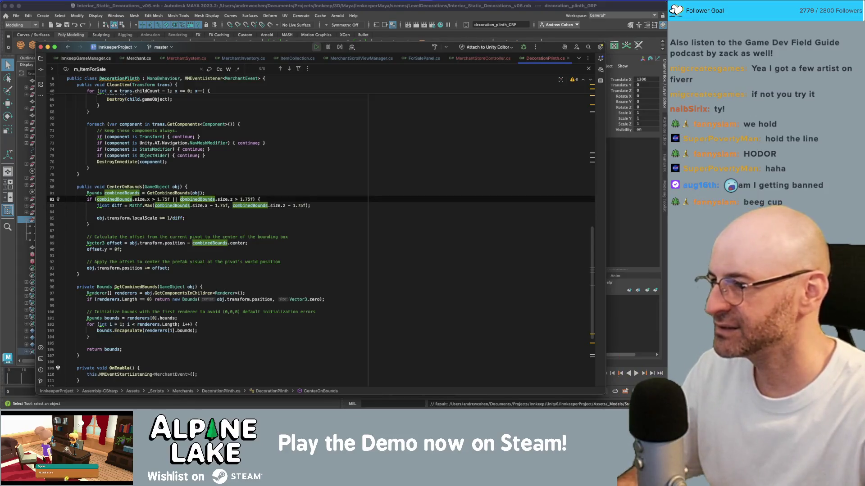
pyautogui.click(164, 199)
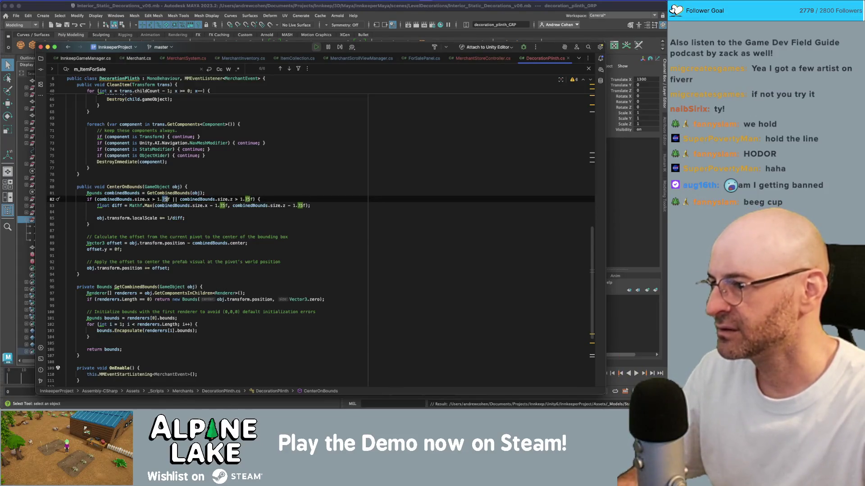
pyautogui.write('5')
pyautogui.write('5')
pyautogui.press('Up')
pyautogui.press('End')
pyautogui.press('Return')
pyautogui.write('float maxSize = 1.5')
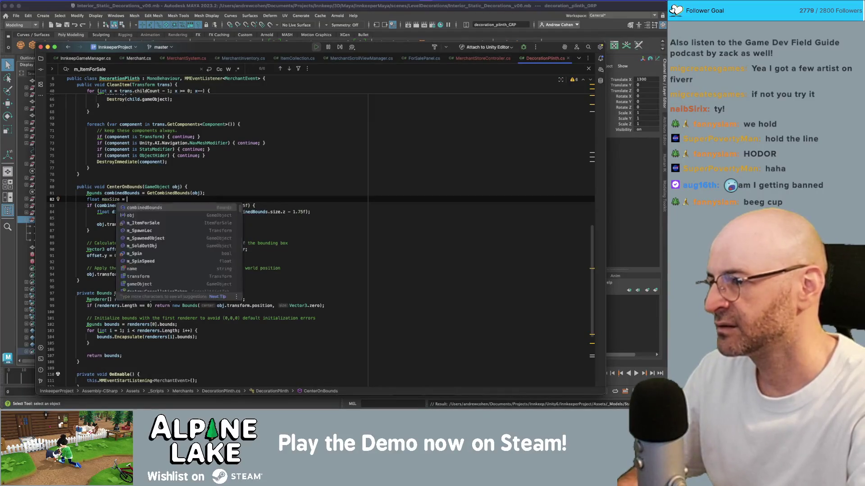
pyautogui.write('f;')
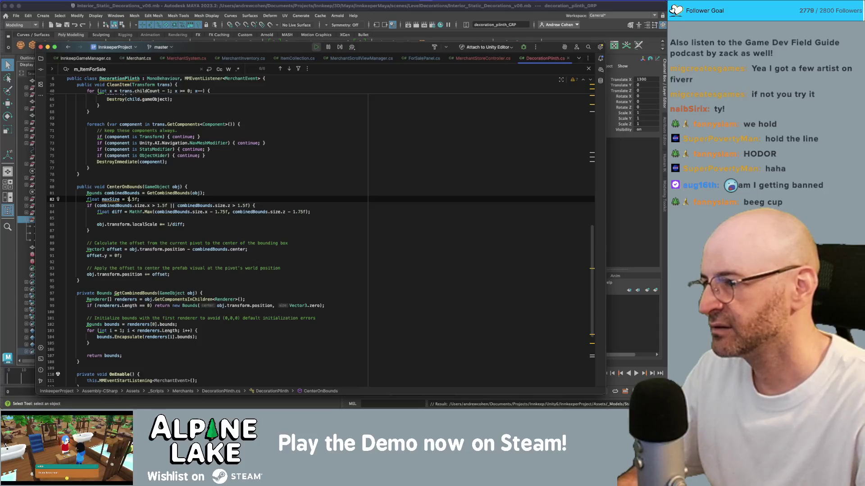
# Step: Replace both 1.5f size-check thresholds and both 1.75f diff terms with maxSize
pyautogui.press('Down')
pyautogui.hotkey('alt', 'Right')
pyautogui.hotkey('alt', 'Right')
pyautogui.hotkey('alt', 'Right')
pyautogui.hotkey('alt', 'Up')
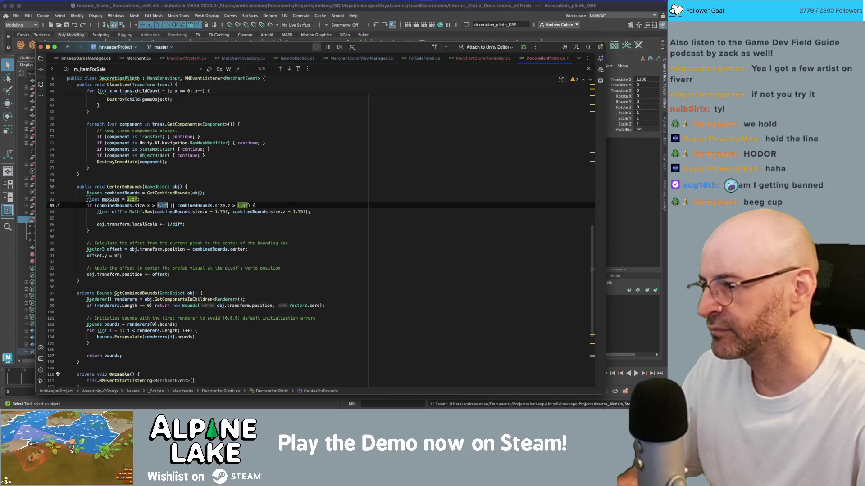
pyautogui.write('maxSize')
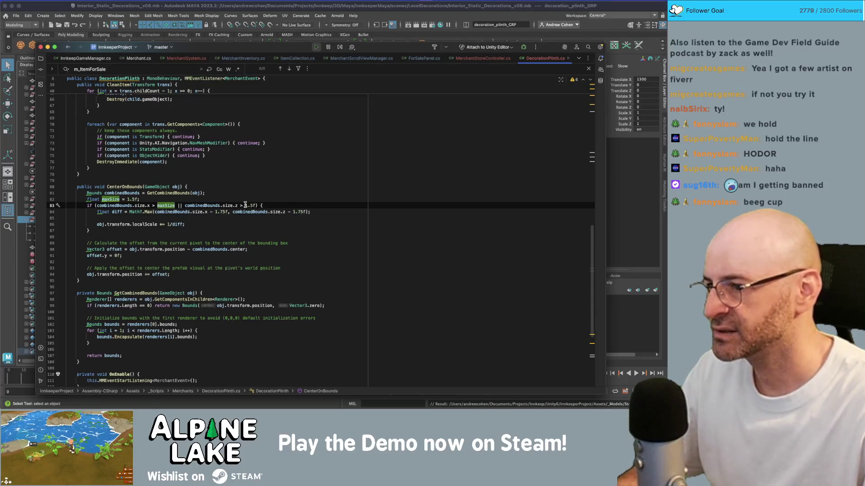
pyautogui.doubleClick(249, 205)
pyautogui.write('maxSize')
pyautogui.doubleClick(220, 212)
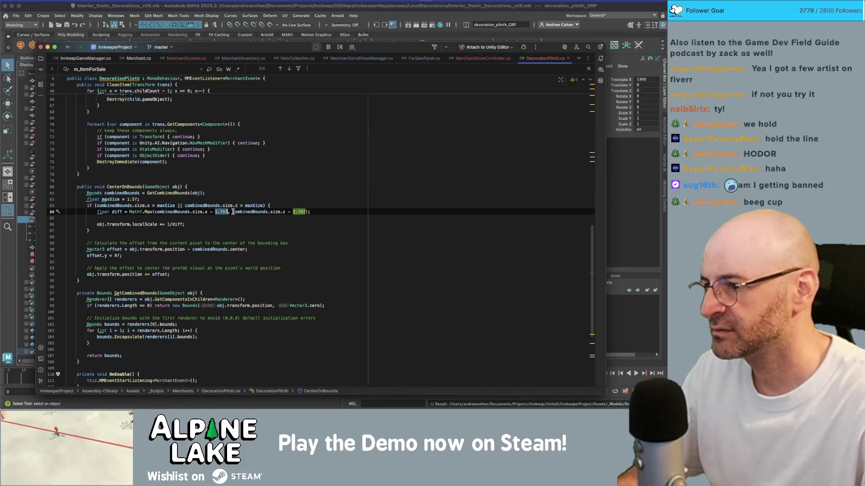
pyautogui.write('maxSize')
pyautogui.doubleClick(303, 212)
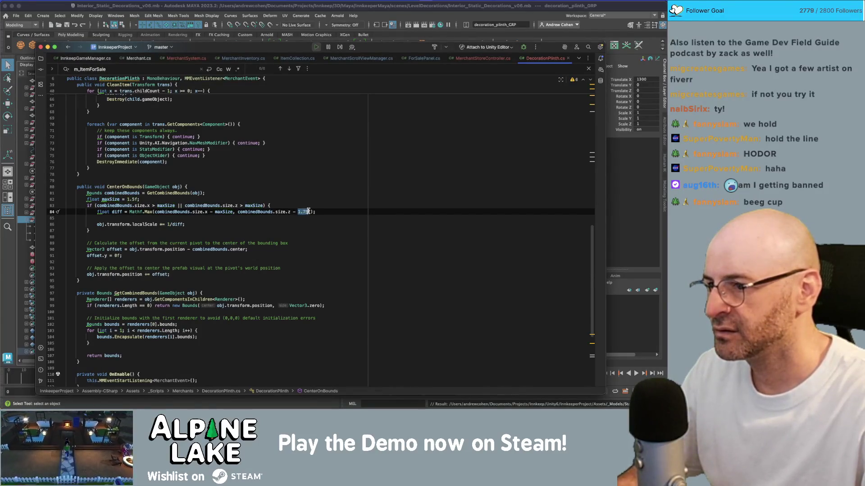
pyautogui.write('maxSize')
pyautogui.press('Up')
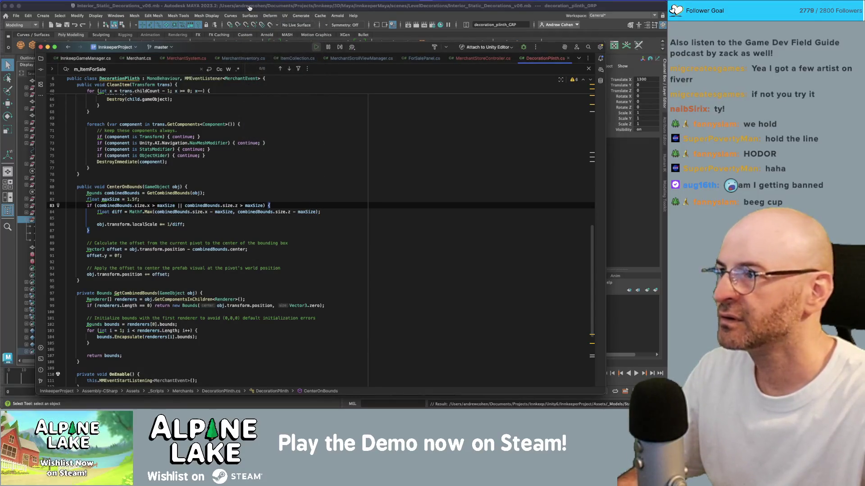
pyautogui.click(251, 4)
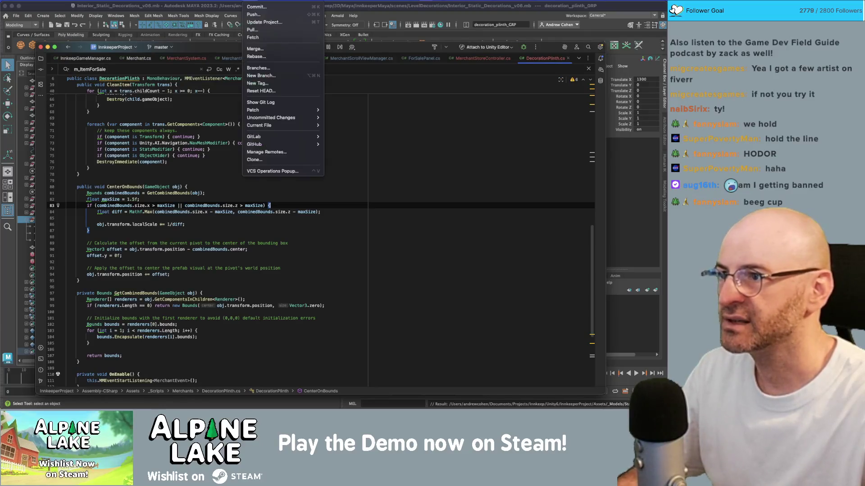
# Step: Close the Git menu without running anything and stop the running game in Unity
pyautogui.click(251, 3)
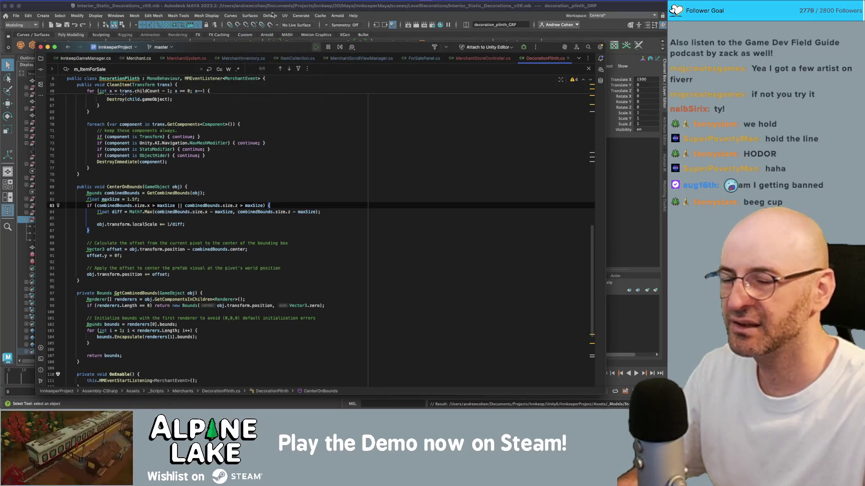
pyautogui.press('super+Tab')
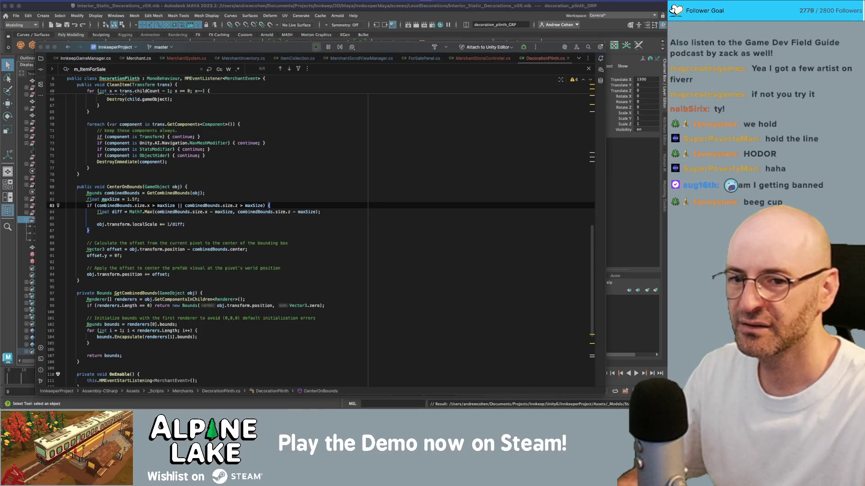
pyautogui.press('super+Tab')
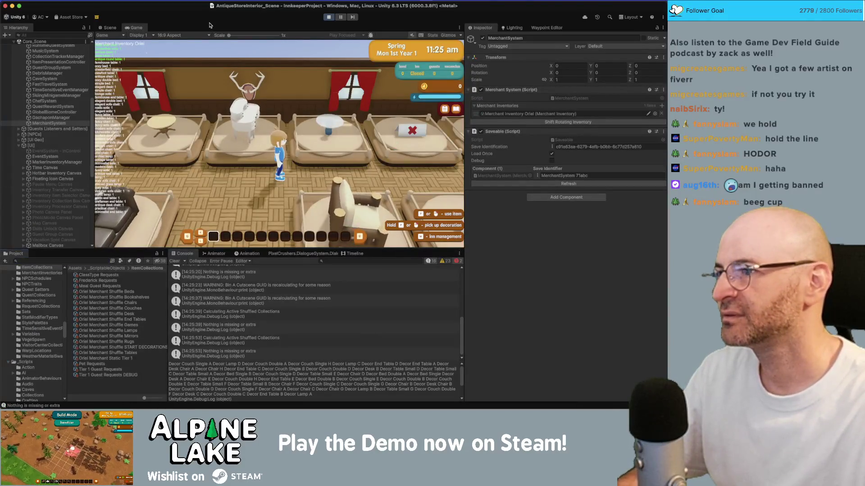
pyautogui.press('super+p')
# Step: Return to Rider, open and close the Git menu, then bring Maya's plinth scene forward
pyautogui.press('super+Tab')
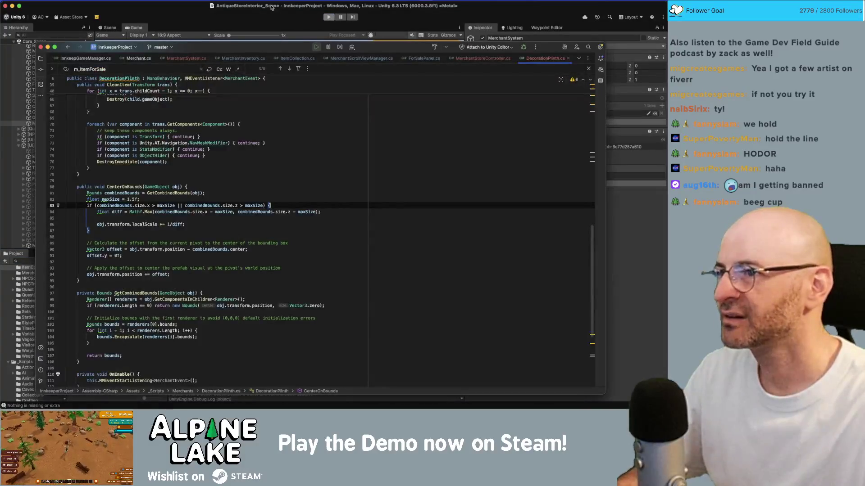
pyautogui.click(256, 2)
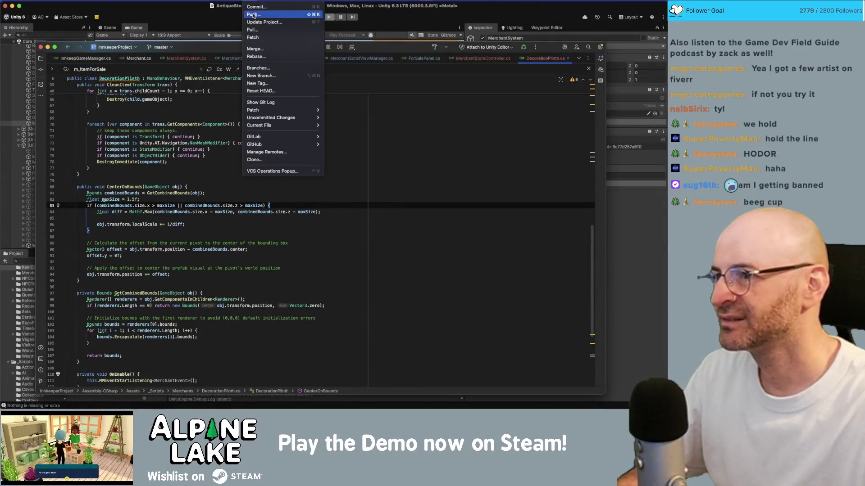
pyautogui.click(249, 2)
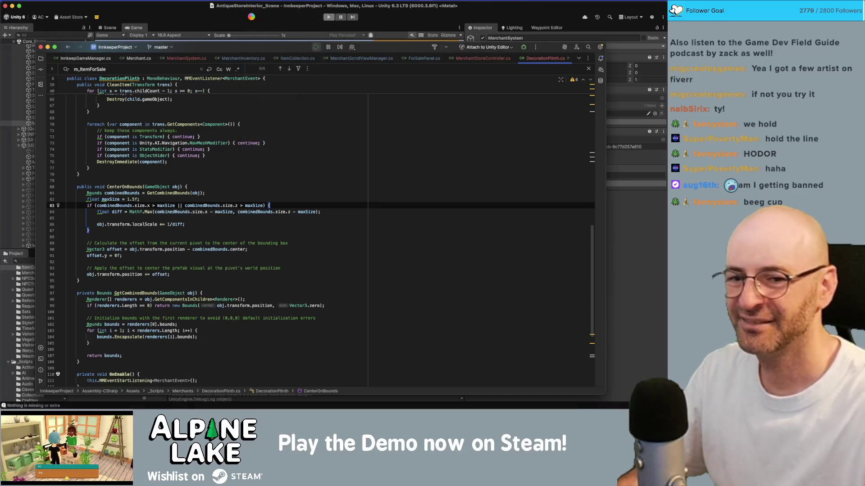
pyautogui.click(252, 19)
pyautogui.press('super+Tab')
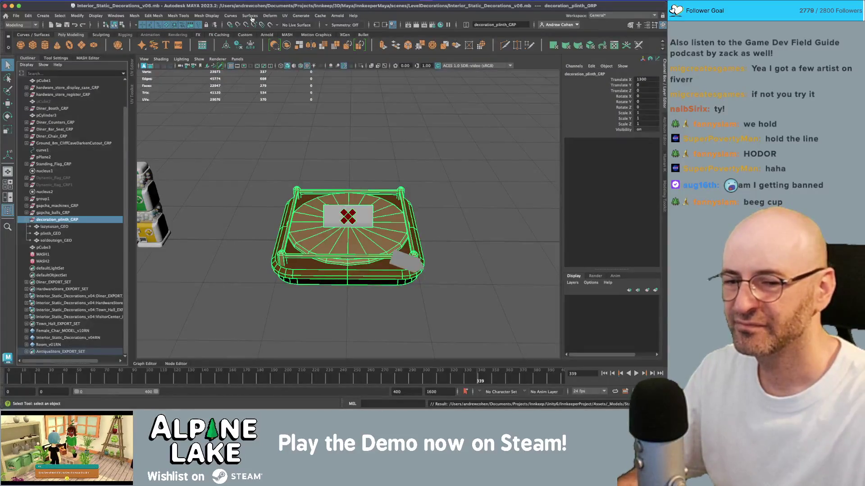
# Step: Switch from Maya to Unity and start Play in Main_Game_Scene
pyautogui.press('super+Tab')
pyautogui.press('super+Tab')
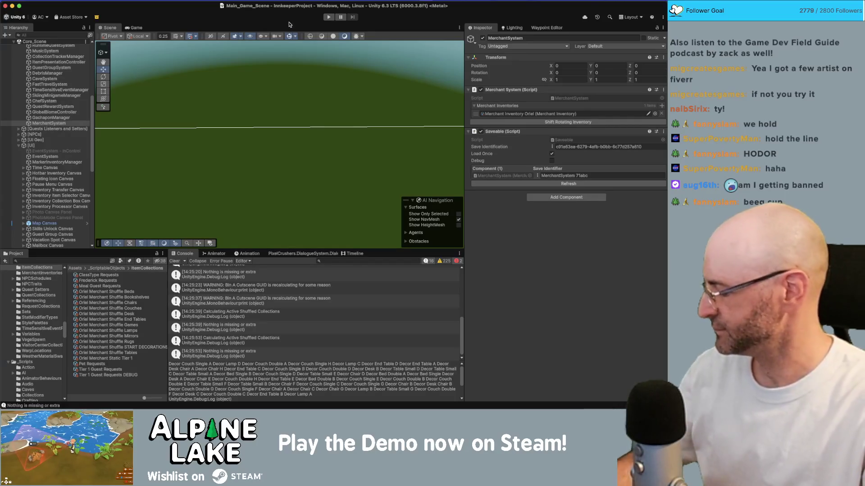
pyautogui.click(328, 17)
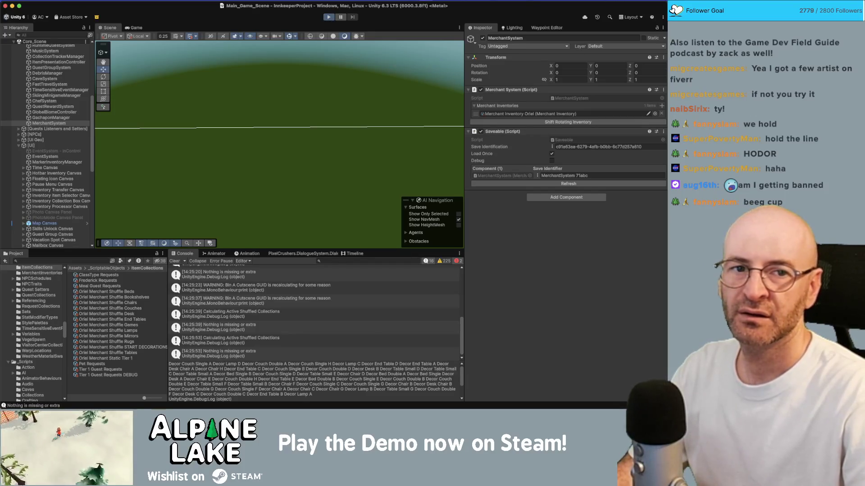
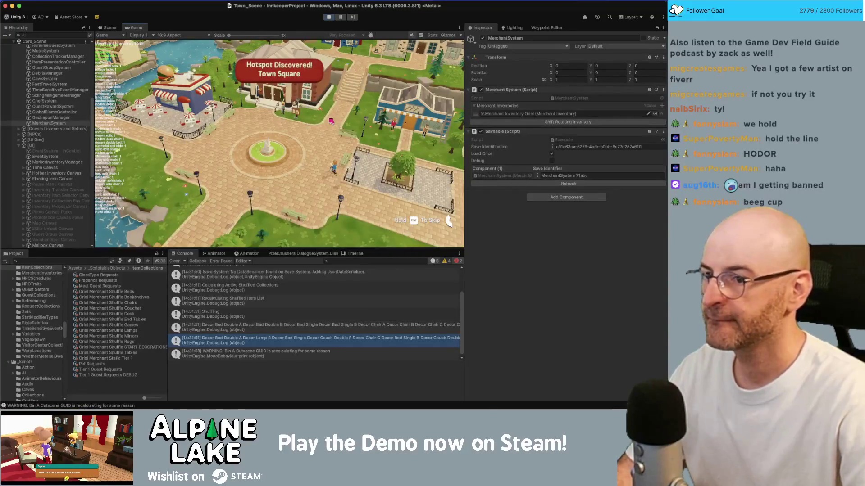
# Step: Dismiss the Town Square discovery notice to continue into the antique store
pyautogui.click(275, 182)
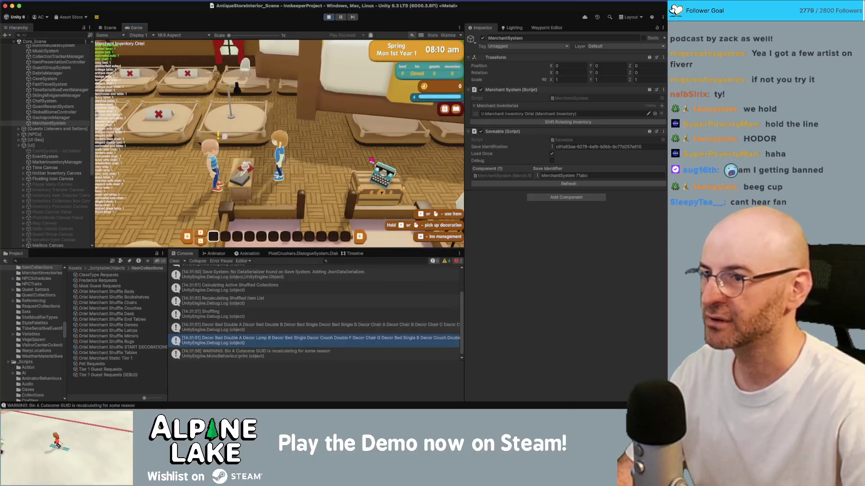
# Step: View the Torin's Greed Steam page, then return to DecorationPlinth.cs in Rider
pyautogui.press('super+Tab')
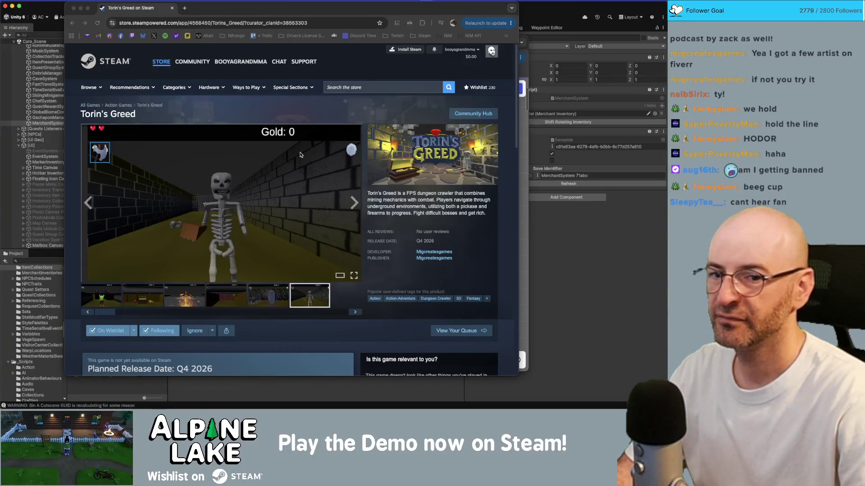
pyautogui.press('super+Tab')
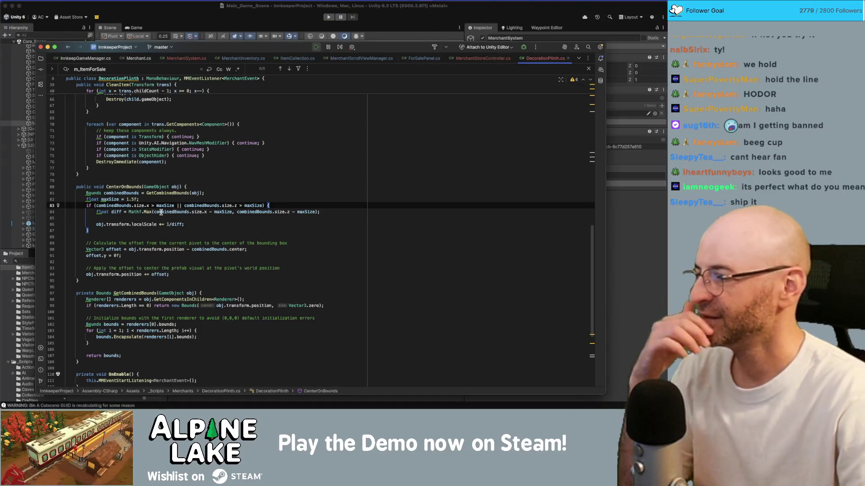
# Step: Inspect the 1.5f maxSize value and the combinedBounds.size.x term on line 84
pyautogui.click(189, 212)
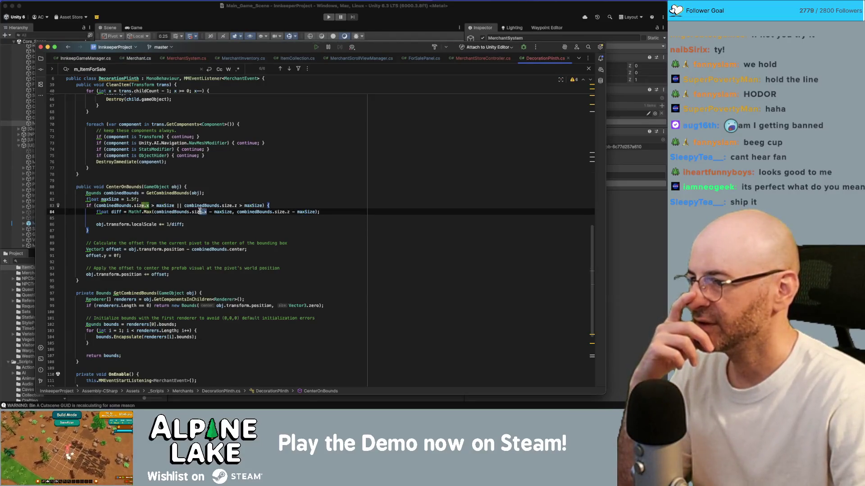
pyautogui.doubleClick(132, 199)
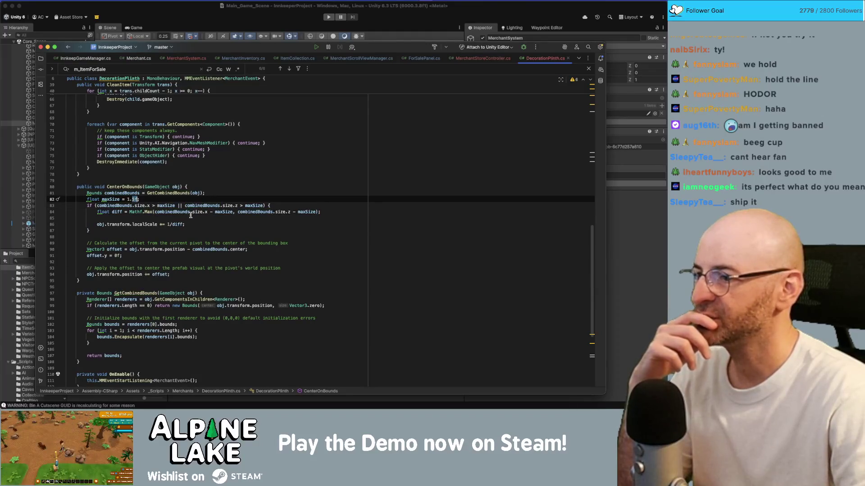
pyautogui.moveTo(208, 212); pyautogui.dragTo(153, 211)
pyautogui.doubleClick(230, 211)
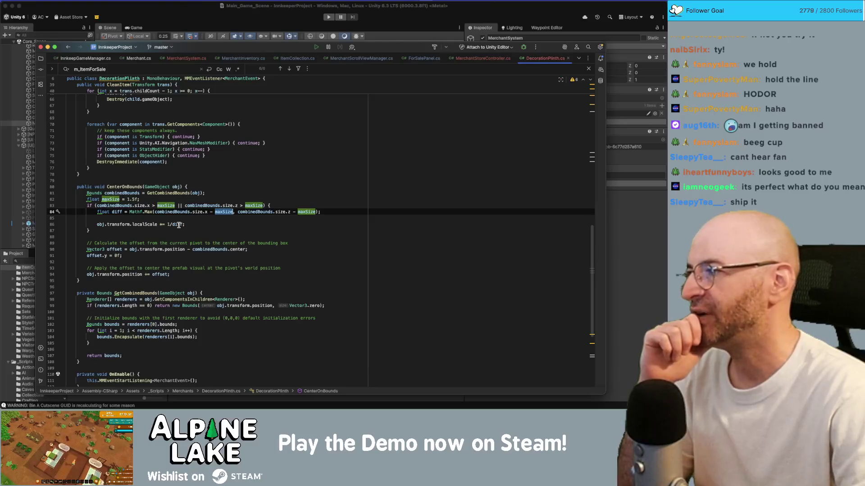
# Step: Change the line 86 scale divisor from 1/diff to 1/(diff + maxSize)
pyautogui.moveTo(179, 225)
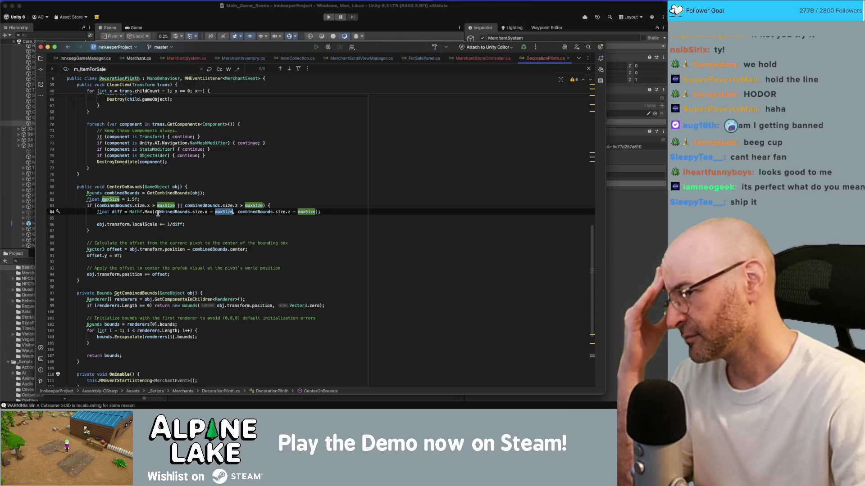
pyautogui.moveTo(157, 212)
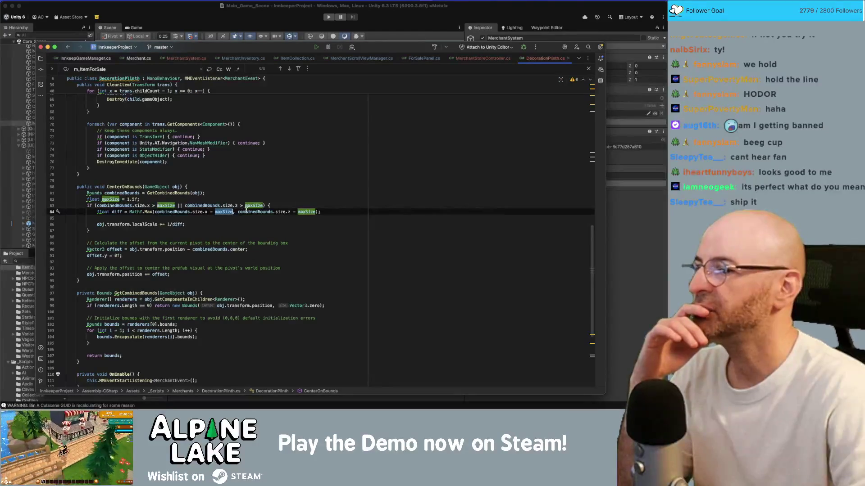
pyautogui.click(181, 224)
pyautogui.write('+ ')
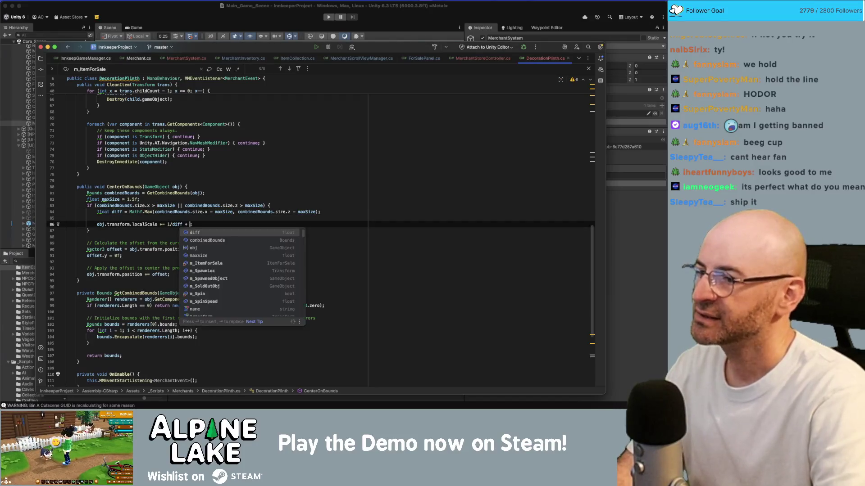
pyautogui.write('maxSize')
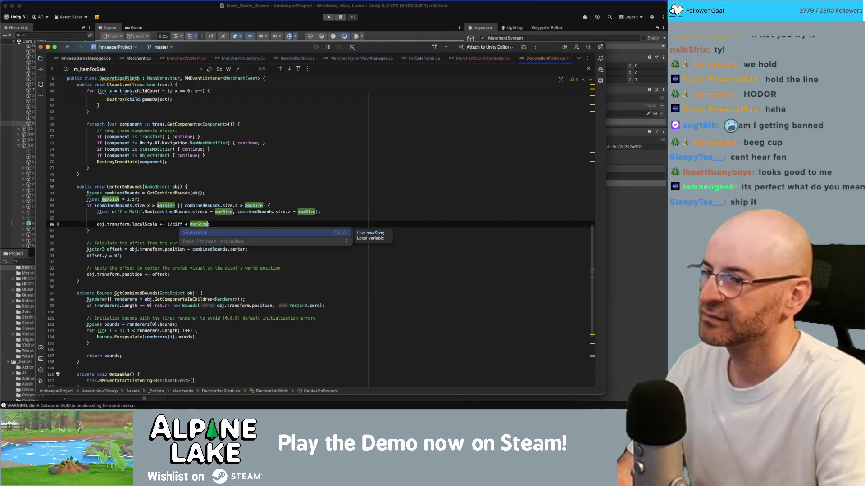
pyautogui.write(')')
pyautogui.click(172, 224)
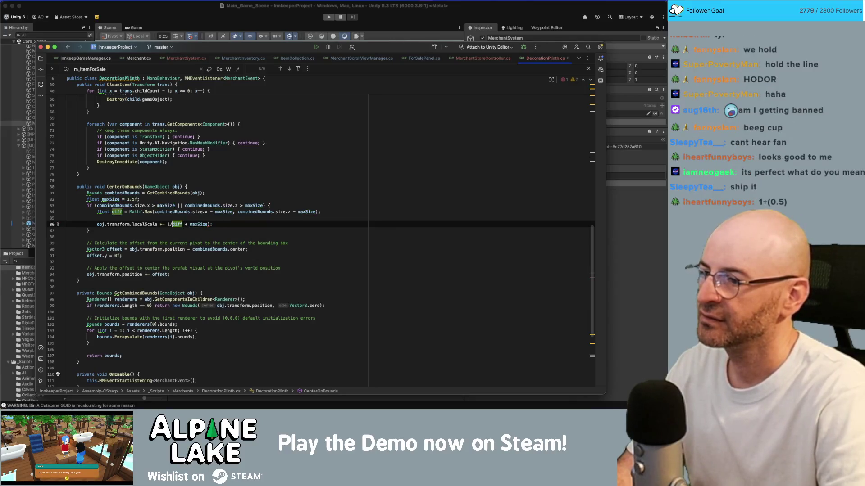
pyautogui.write('(')
pyautogui.press('Escape')
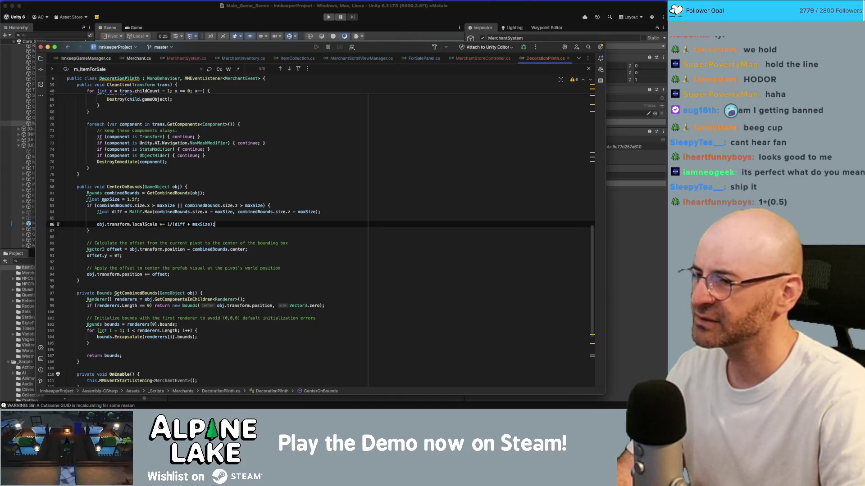
pyautogui.click(125, 212)
# Step: Write Mathf.Max(combinedBounds.size.x, combinedBounds.size.z); on empty line 85
pyautogui.hotkey('alt', 'Right')
pyautogui.hotkey('alt', 'Right')
pyautogui.hotkey('alt', 'Right')
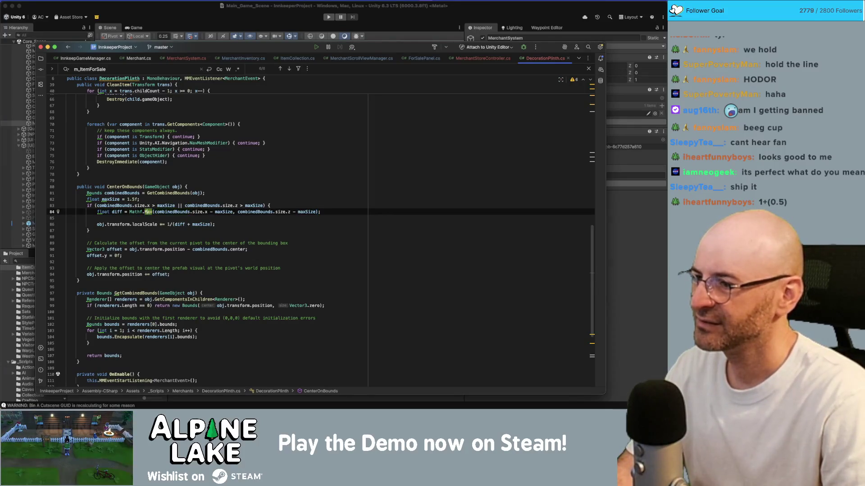
pyautogui.press('Down')
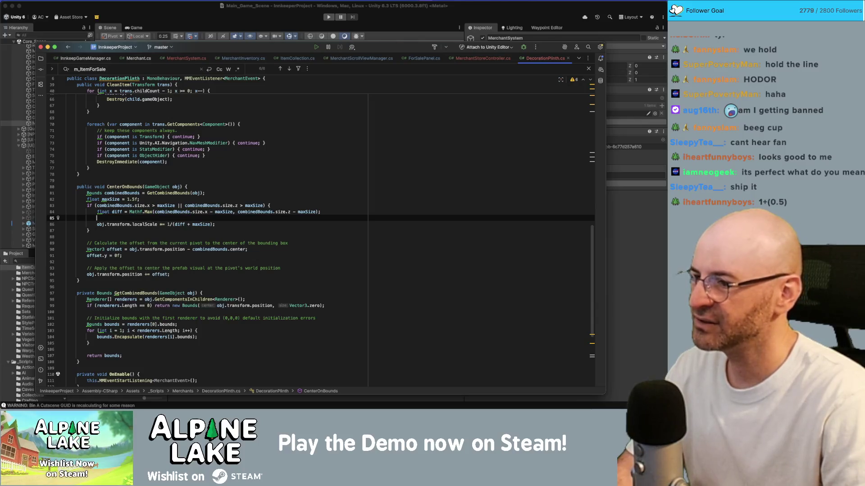
pyautogui.press('Down')
pyautogui.hotkey('alt', 'Right')
pyautogui.hotkey('alt', 'Right')
pyautogui.hotkey('alt', 'Right')
pyautogui.press('Up')
pyautogui.press('Up')
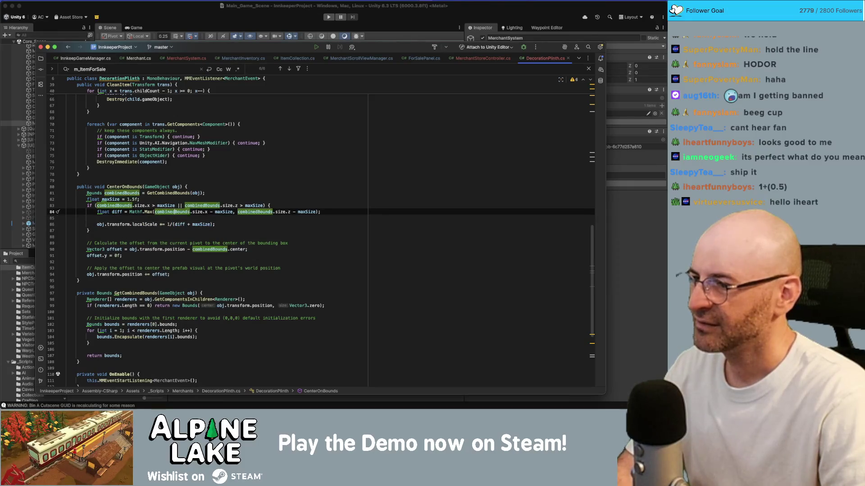
pyautogui.hotkey('alt', 'Left')
pyautogui.hotkey('alt', 'Left')
pyautogui.click(96, 218)
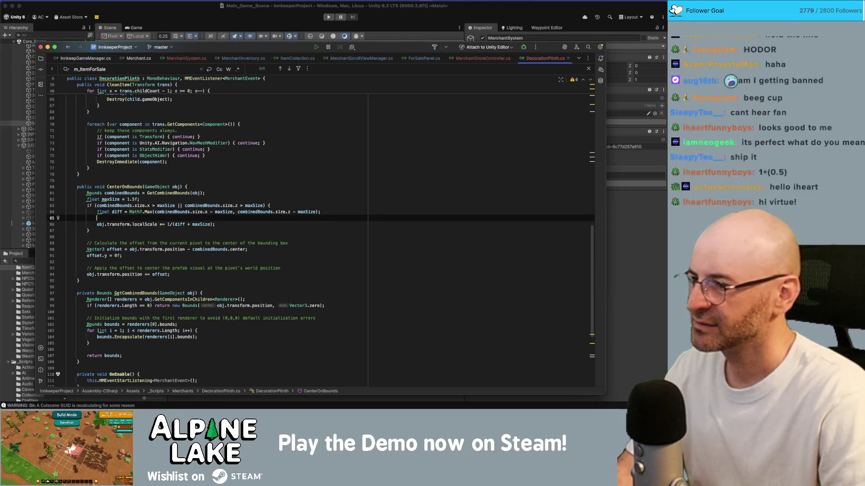
pyautogui.write('Mathf.Ma')
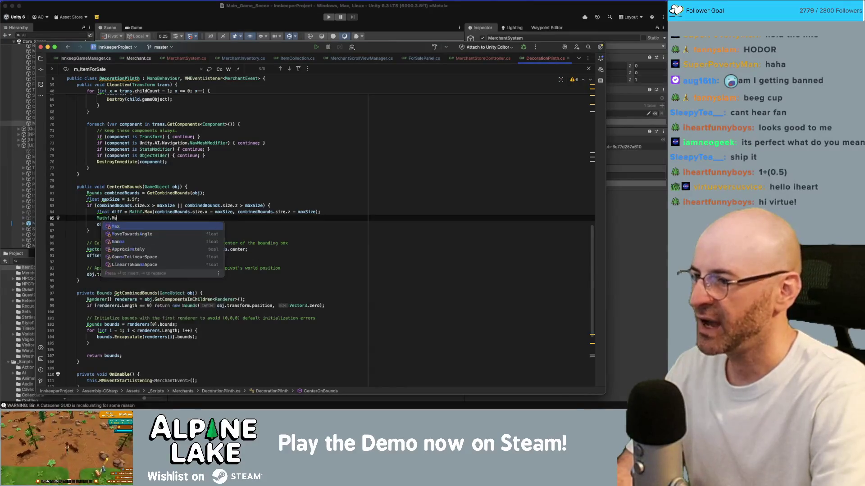
pyautogui.write('x(combinedBounds.')
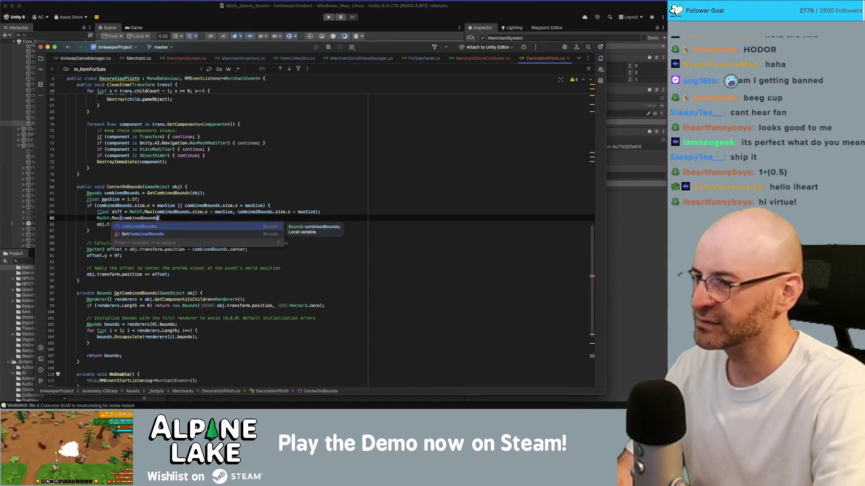
pyautogui.write('size.x')
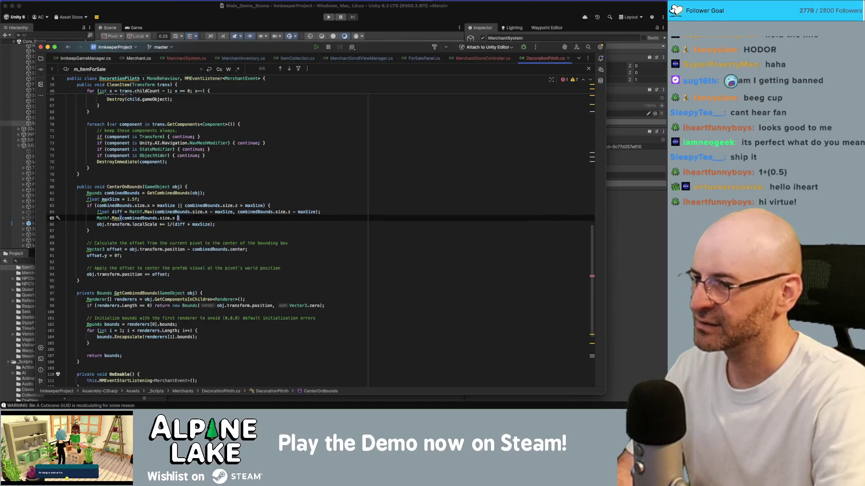
pyautogui.press('BackSpace')
pyautogui.write(', combinedBounds.')
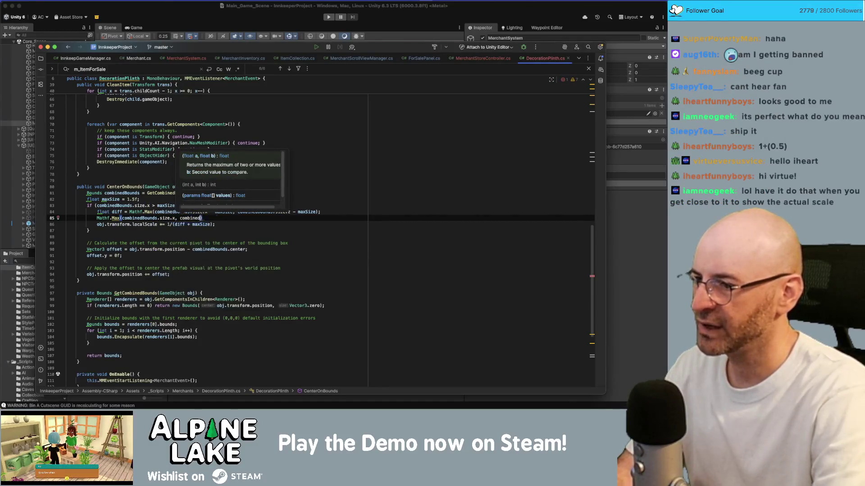
pyautogui.write('size.z);')
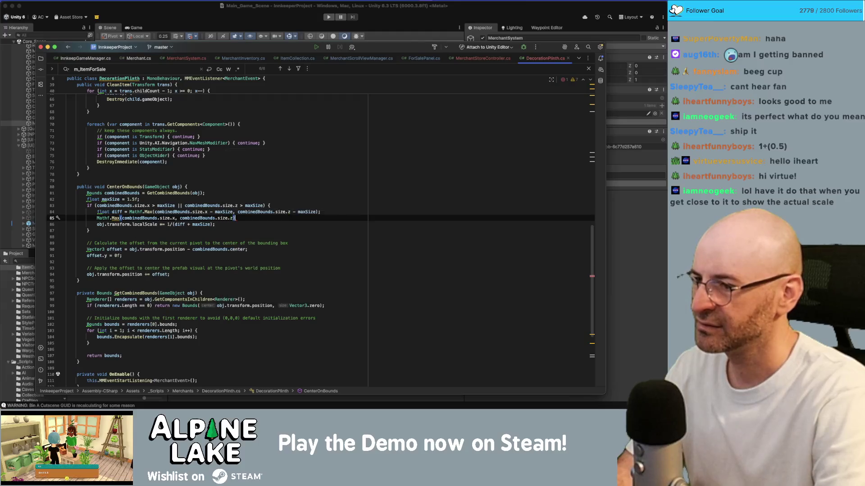
# Step: Move the Mathf.Max expression into line 86, replacing the (diff + maxSize) divisor
pyautogui.hotkey('shift', 'Home')
pyautogui.press('super+c')
pyautogui.press('BackSpace')
pyautogui.click(215, 225)
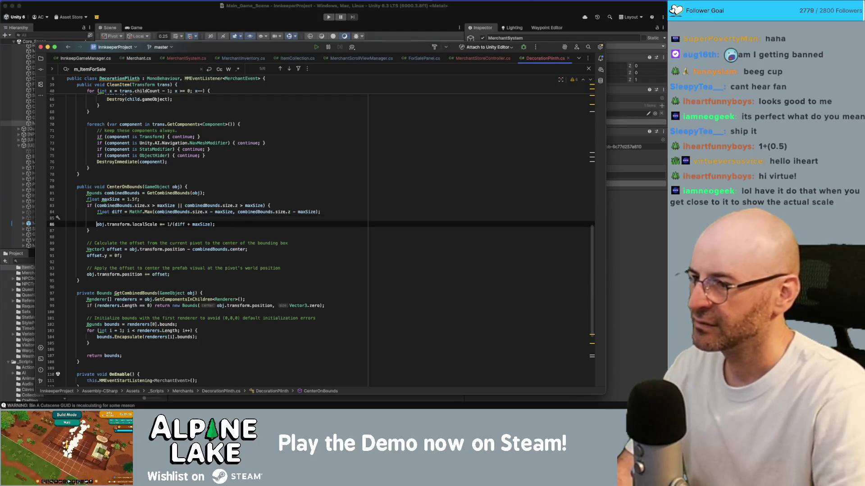
pyautogui.hotkey('alt', 'shift', 'Left')
pyautogui.hotkey('alt', 'shift', 'Left')
pyautogui.hotkey('alt', 'shift', 'Left')
pyautogui.press('BackSpace')
pyautogui.press('super+v')
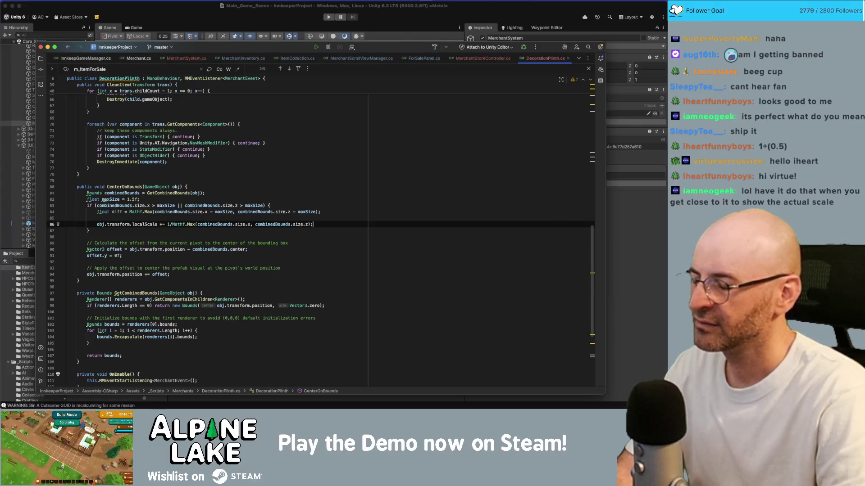
# Step: Replace the numerator 1 with maxSize in the localScale line
pyautogui.press('super+Left')
pyautogui.hotkey('alt', 'Right')
pyautogui.hotkey('alt', 'Right')
pyautogui.hotkey('alt', 'Right')
pyautogui.press('BackSpace')
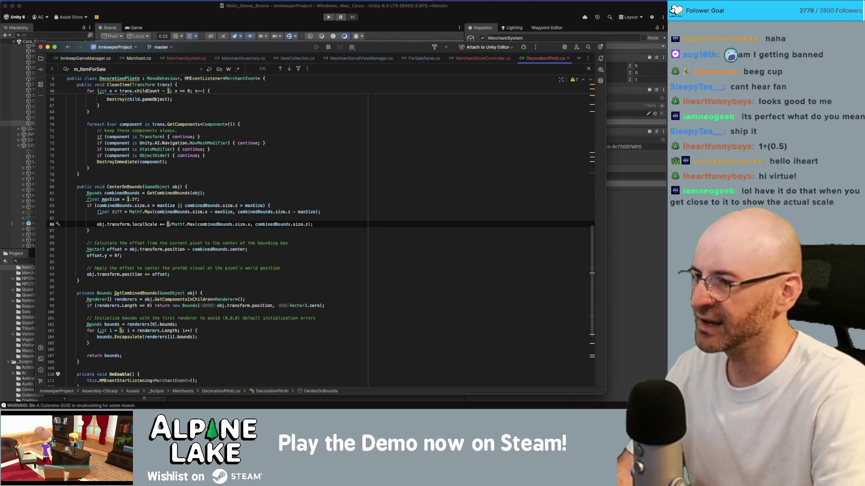
pyautogui.write('max')
pyautogui.press('Return')
pyautogui.press('super+Right')
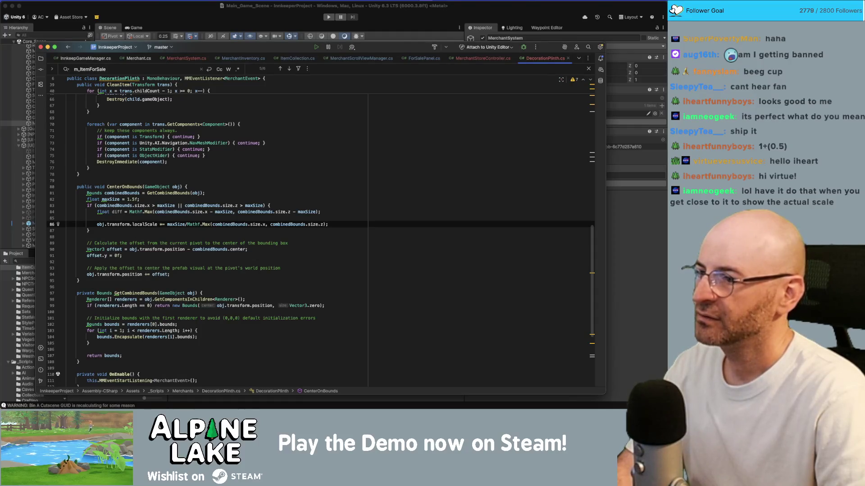
# Step: Delete the unused diff line and the leftover blank line, and reformat the scale line
pyautogui.click(320, 212)
pyautogui.hotkey('shift', 'Up')
pyautogui.press('BackSpace')
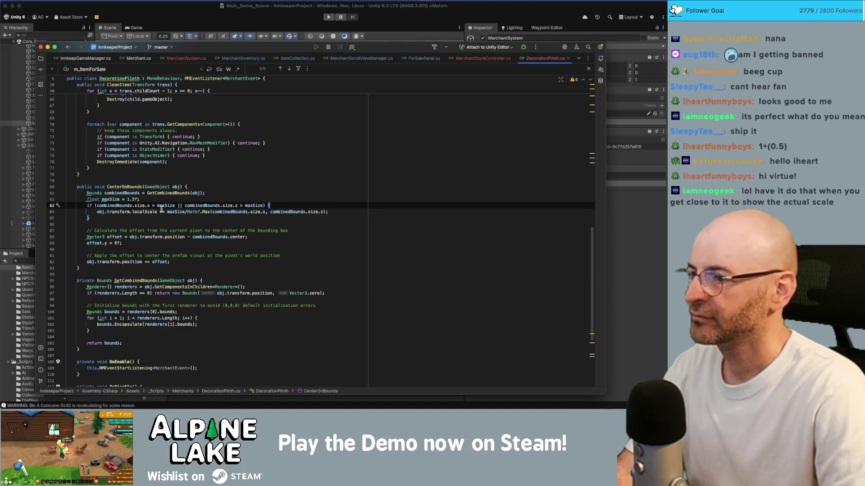
pyautogui.press('Down')
pyautogui.press('End')
pyautogui.press('BackSpace')
pyautogui.write(';')
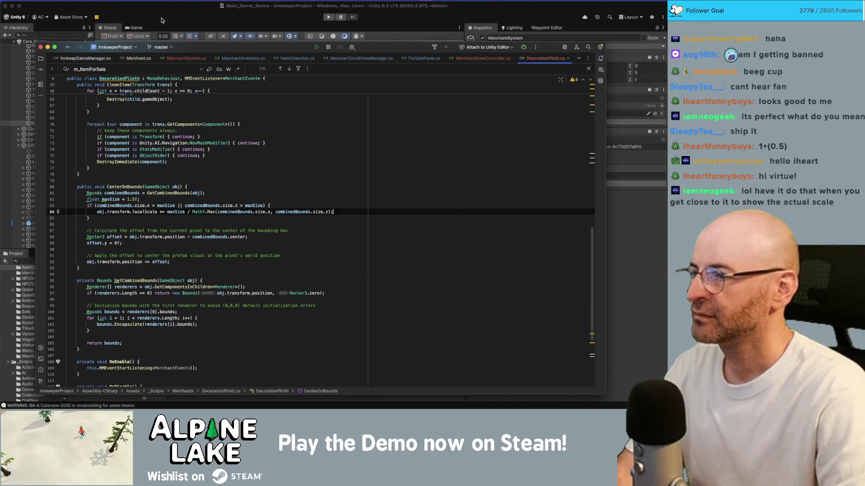
pyautogui.click(162, 20)
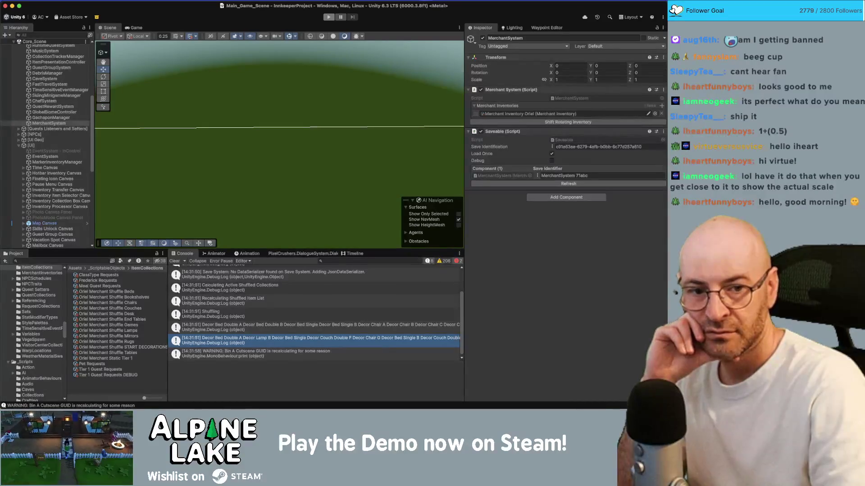
# Step: Start play mode, ride into town, skip the intro and dismiss the Town Square popup
pyautogui.press('super+p')
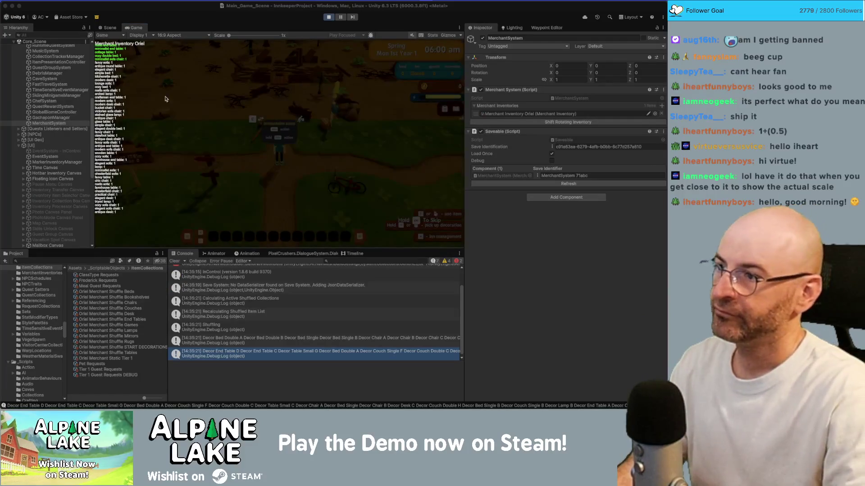
pyautogui.press('e')
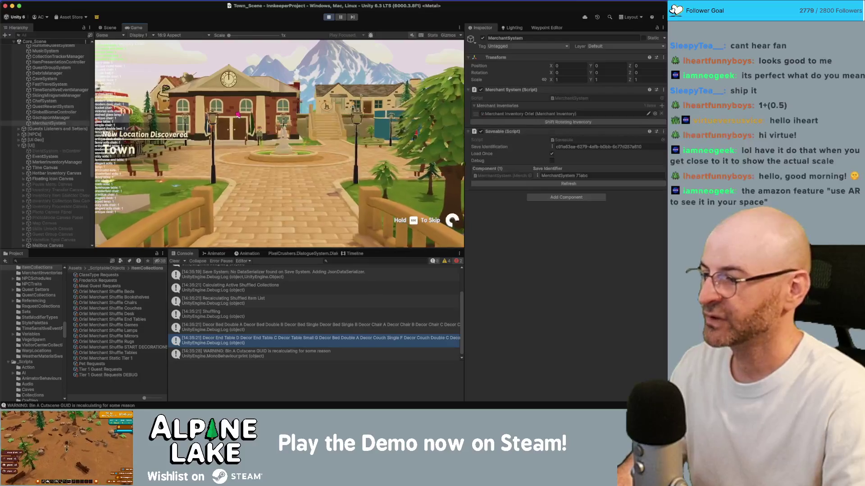
pyautogui.press('Escape')
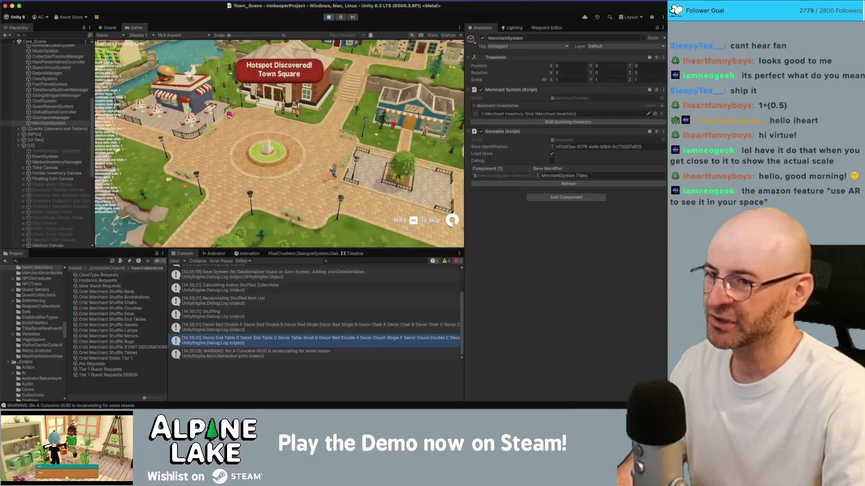
pyautogui.click(265, 180)
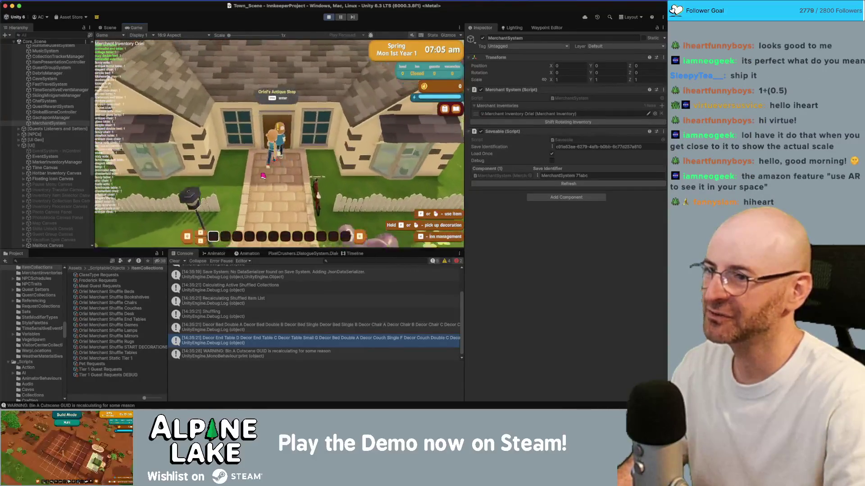
# Step: Enter Oriel's Antique Shop, walk past the beds and decor displays, then stop the game
pyautogui.press('e')
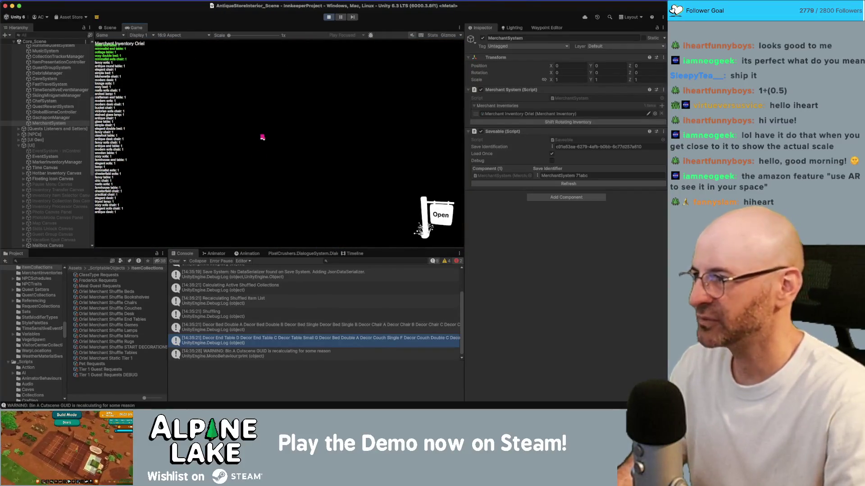
pyautogui.press('a')
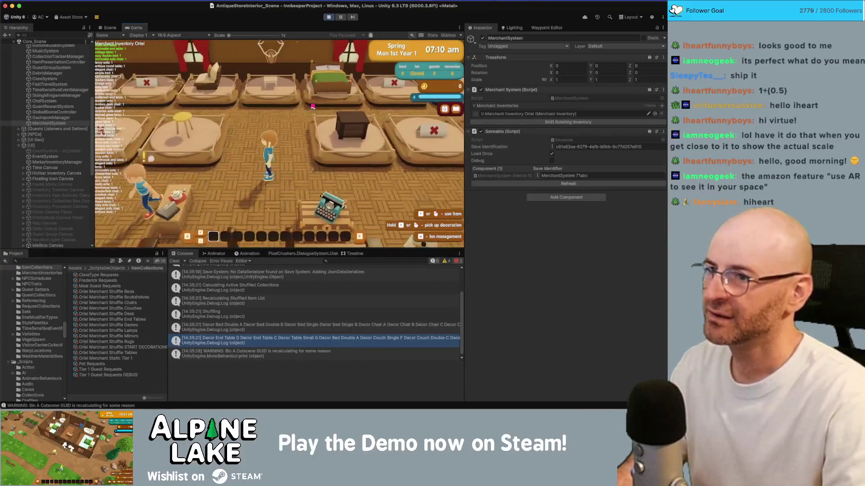
pyautogui.press('w')
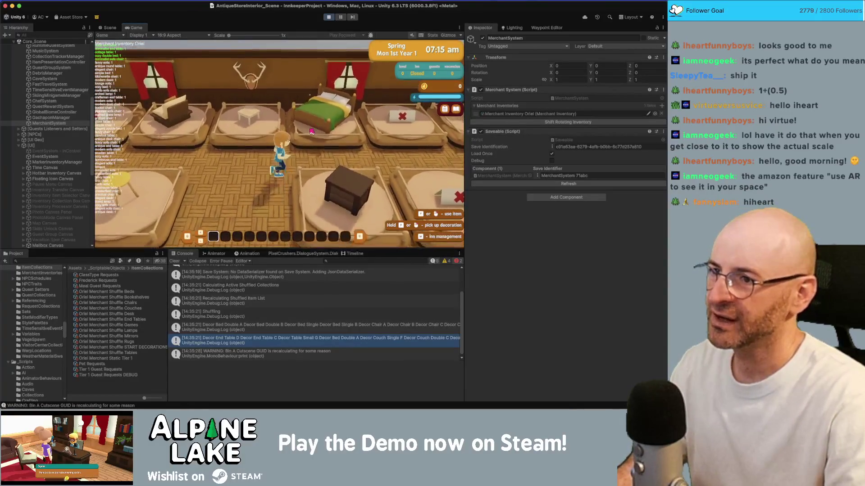
pyautogui.press('d')
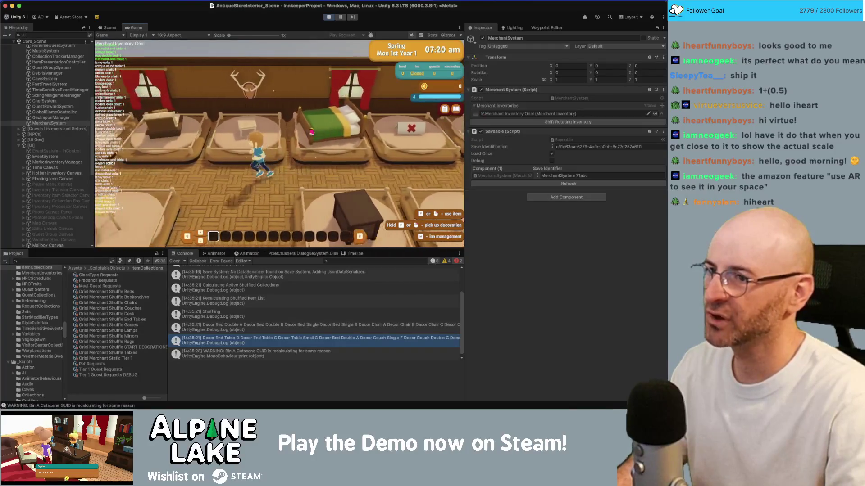
pyautogui.press('d')
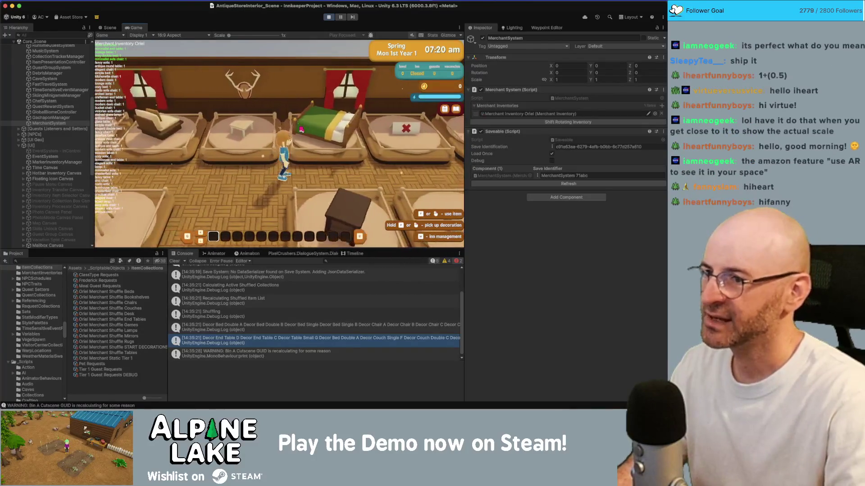
pyautogui.press('a')
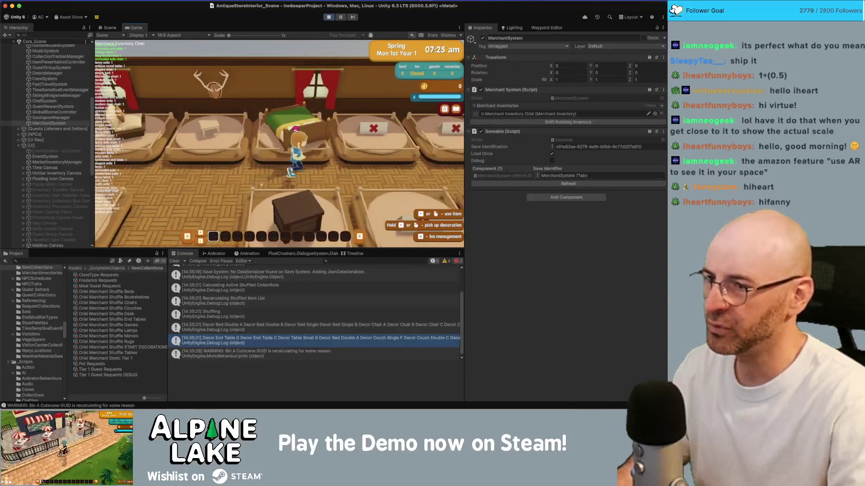
pyautogui.press('a')
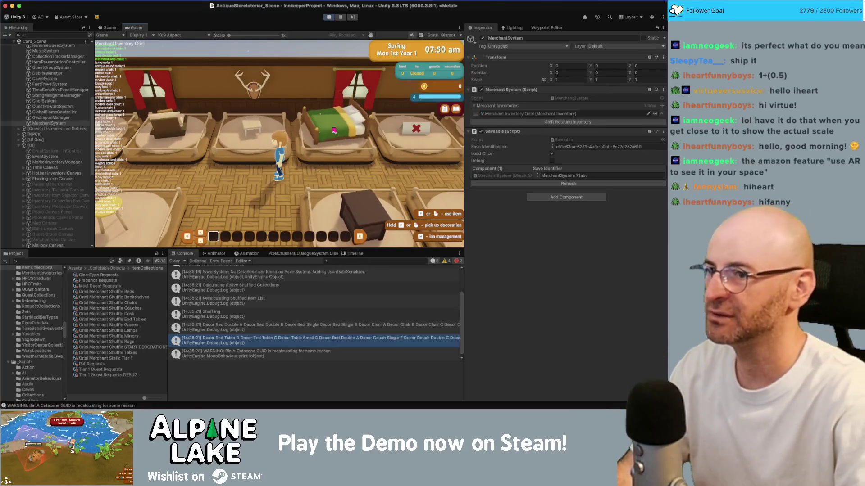
pyautogui.click(329, 17)
# Step: Close the Torin's Greed Steam page window in Chrome, leaving the Innkeep Miro board visible
pyautogui.press('super+Tab')
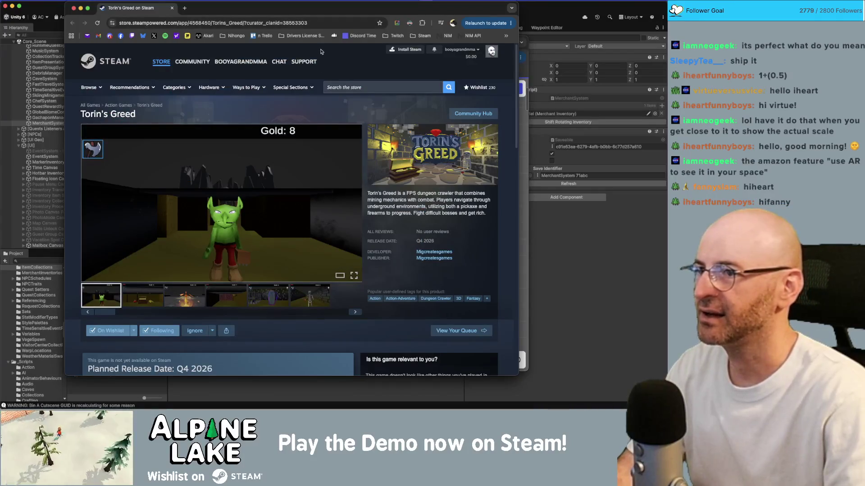
pyautogui.moveTo(221, 13); pyautogui.dragTo(221, 18)
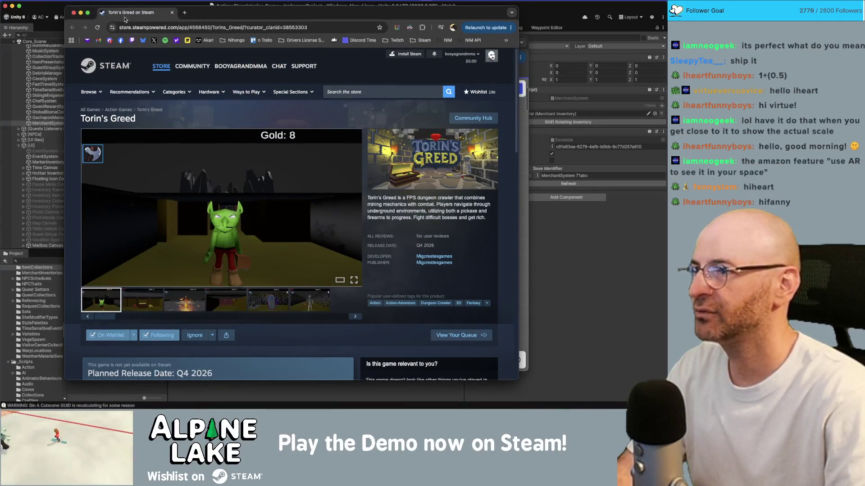
pyautogui.press('super+w')
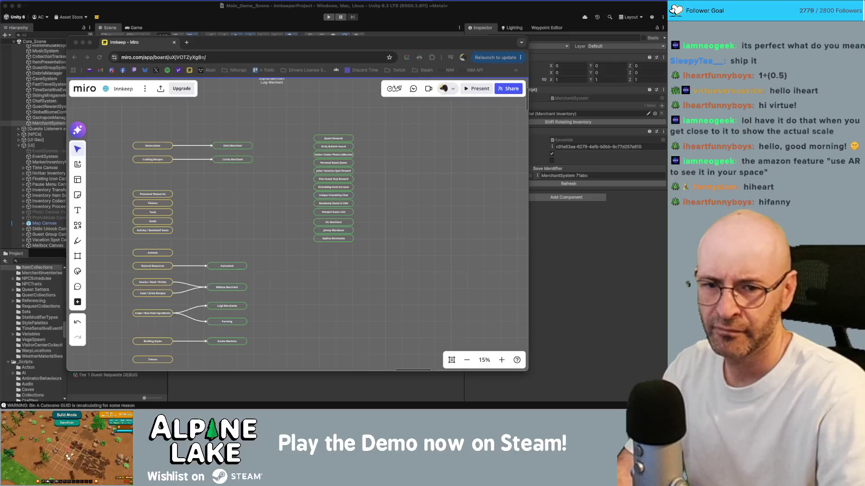
# Step: Bring the Unity editor to the front and start play mode again
pyautogui.click(220, 25)
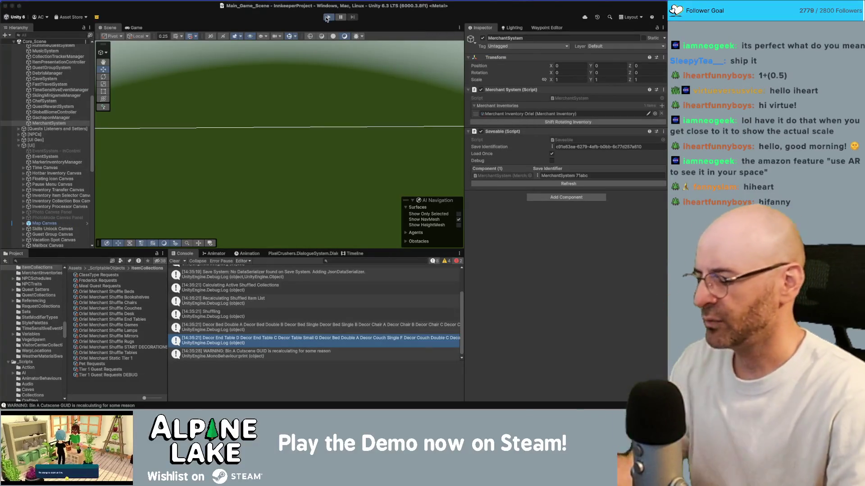
pyautogui.click(325, 20)
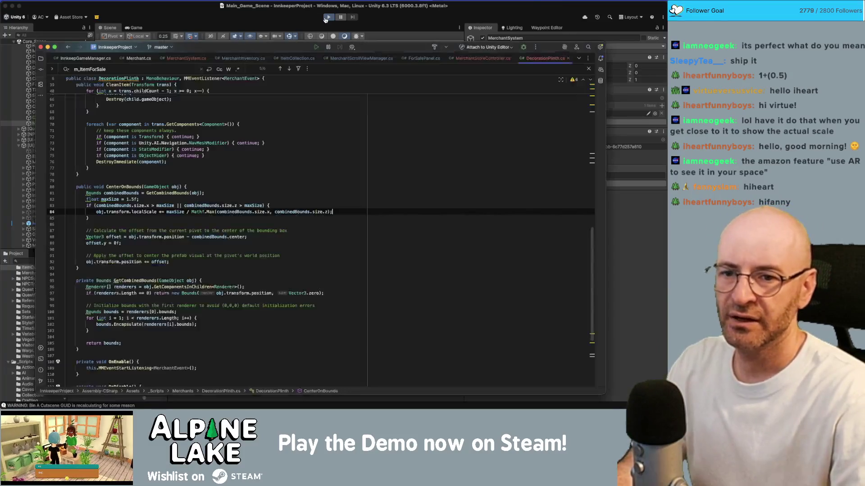
# Step: Change maxSize on line 82 from 1.5f to 1.2f and return to Unity
pyautogui.press('Right')
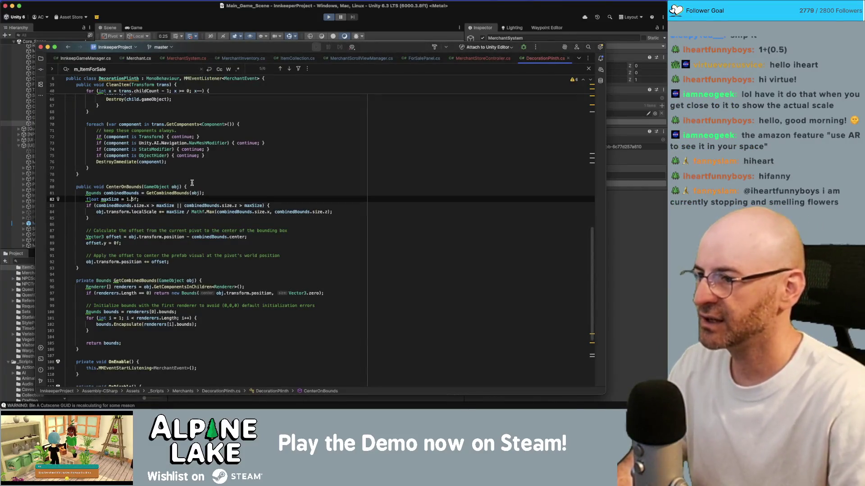
pyautogui.click(195, 185)
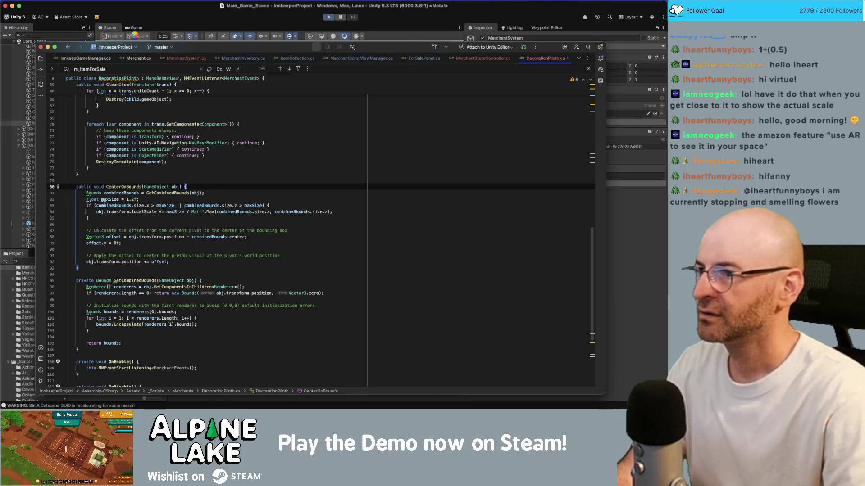
pyautogui.click(135, 34)
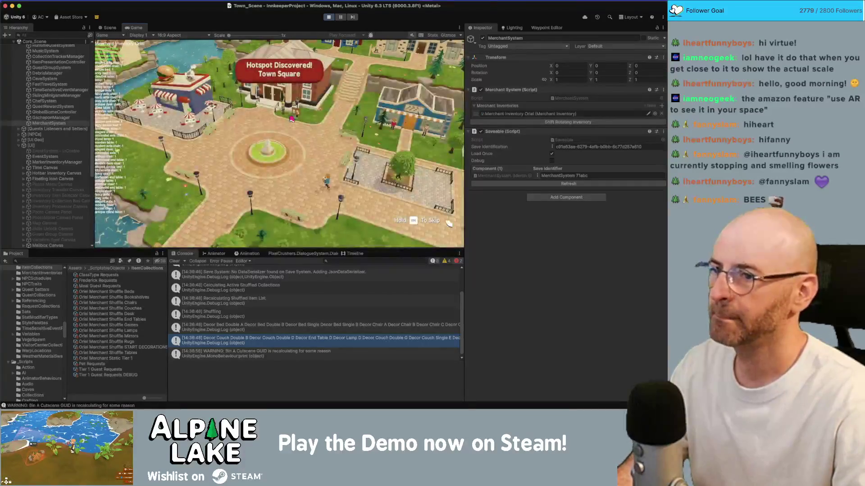
# Step: Dismiss the popup, walk through Oriel's Antique Shop checking the smaller couches and beds, then stop playing
pyautogui.click(279, 180)
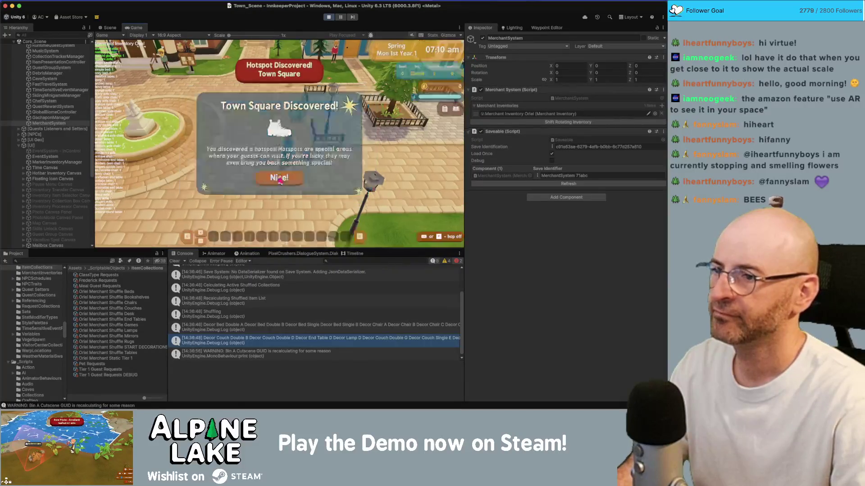
pyautogui.press('w')
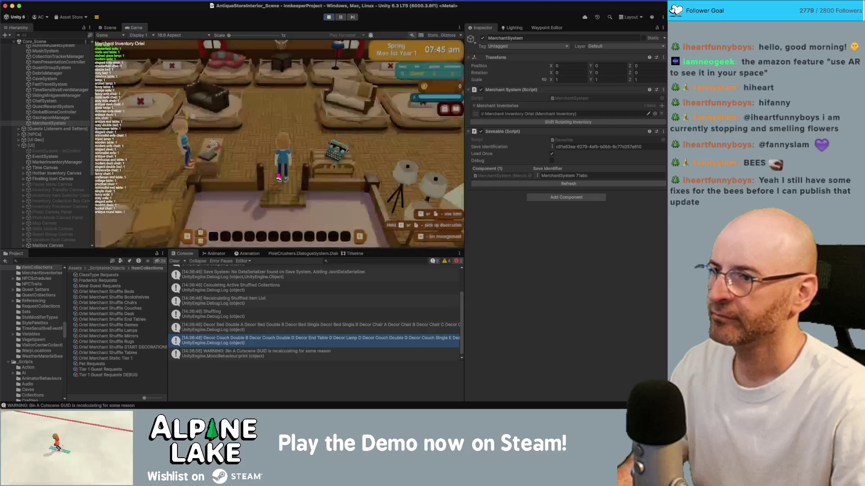
pyautogui.press('w')
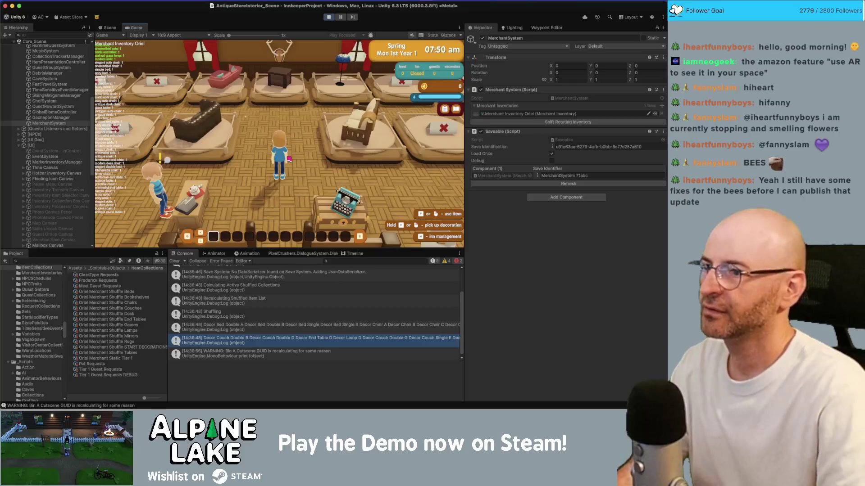
pyautogui.press('w')
pyautogui.press('w')
pyautogui.press('a')
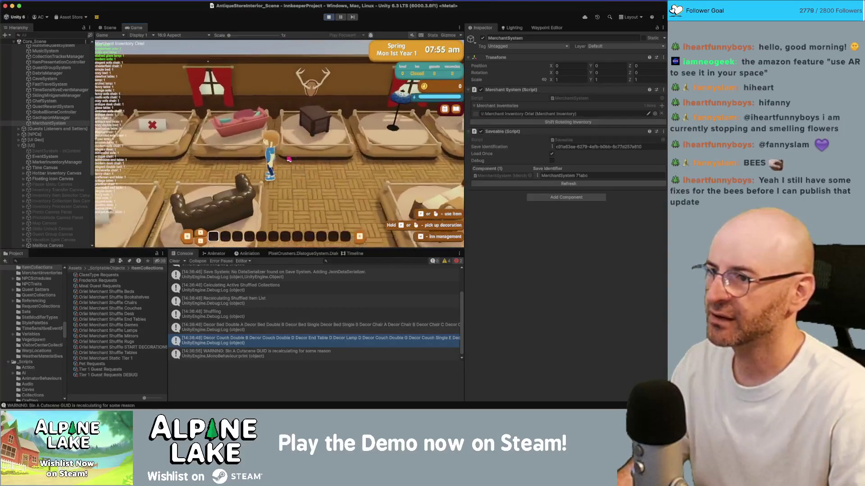
pyautogui.press('d')
pyautogui.press('s')
pyautogui.press('a')
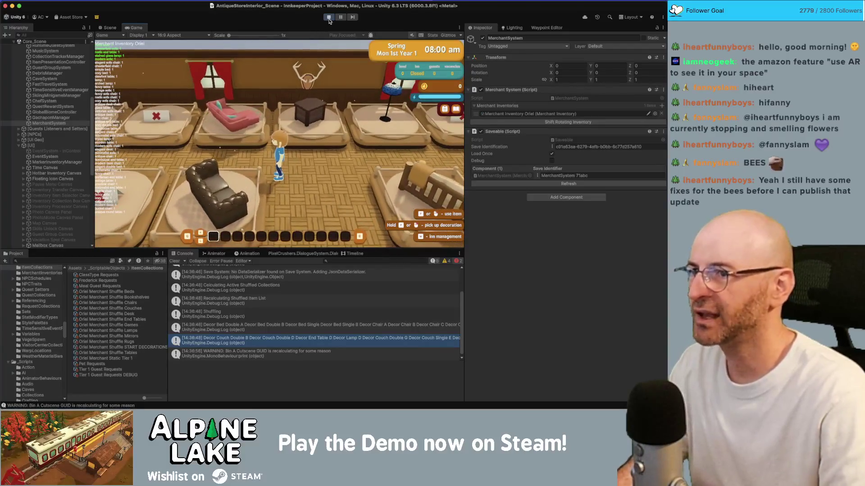
pyautogui.click(329, 17)
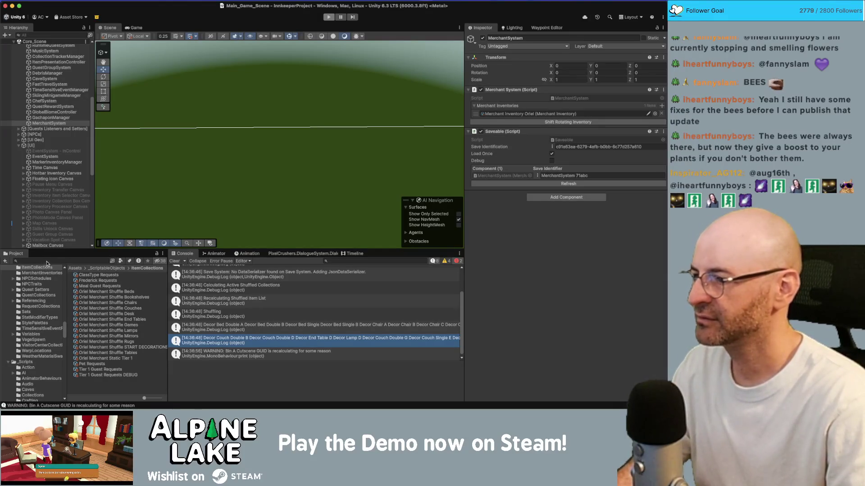
# Step: Search the project for 'couch decor' and open the Decor Couch Double A prefab
pyautogui.click(50, 261)
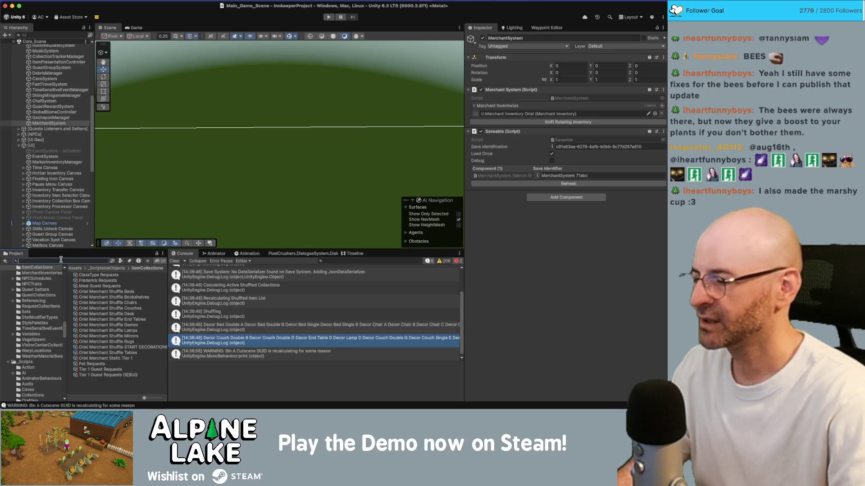
pyautogui.write('cou')
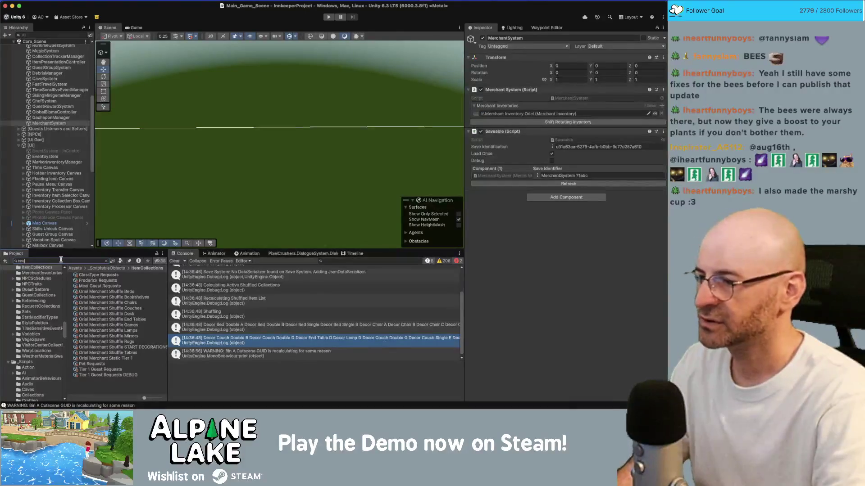
pyautogui.write('ch decor')
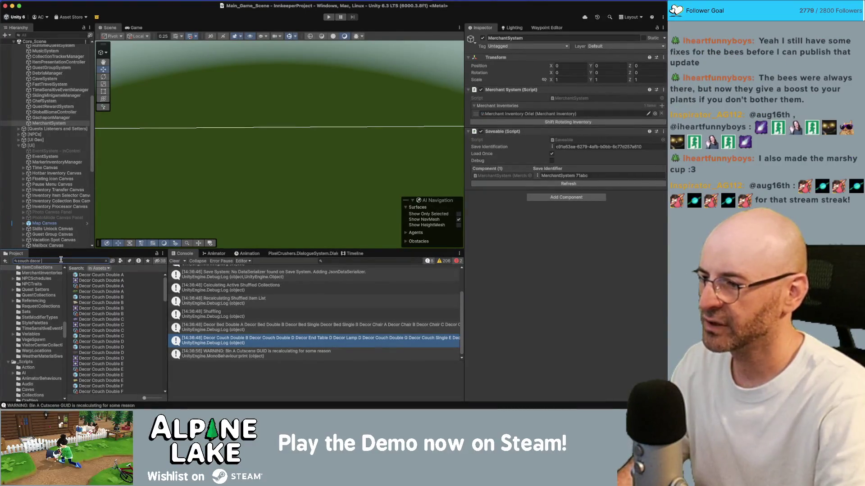
pyautogui.click(97, 275)
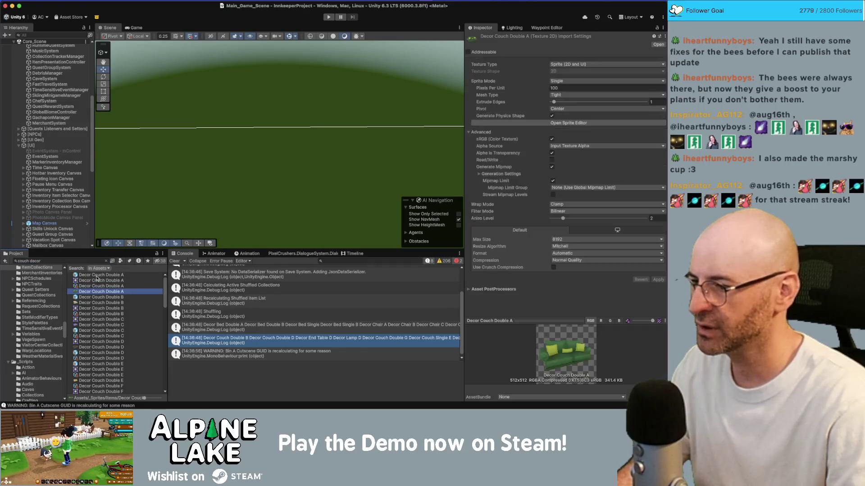
pyautogui.doubleClick(98, 274)
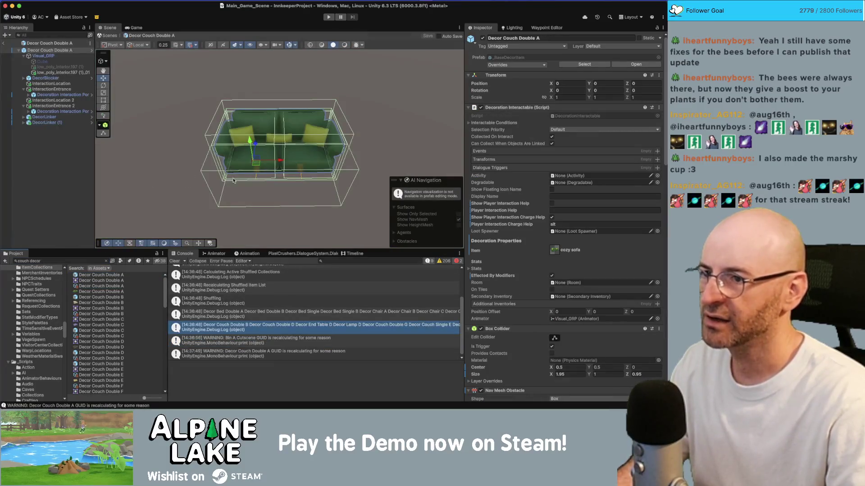
pyautogui.moveTo(262, 177)
pyautogui.mouseDown()
pyautogui.moveTo(210, 128)
pyautogui.moveTo(269, 120)
pyautogui.moveTo(276, 131)
pyautogui.mouseUp()
# Step: Inspect the prefab's children: Cube, DecorBlocker, InteractionEntrance, and both couch meshes
pyautogui.click(44, 60)
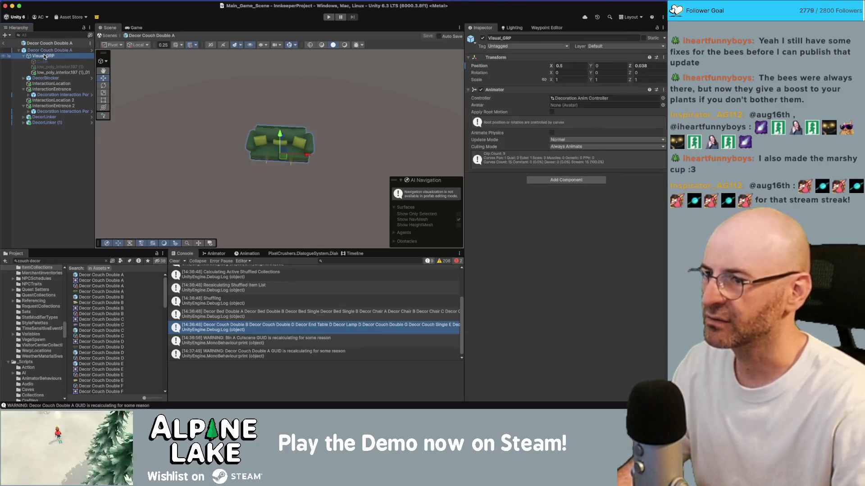
pyautogui.press('Down')
pyautogui.press('Down')
pyautogui.press('Down')
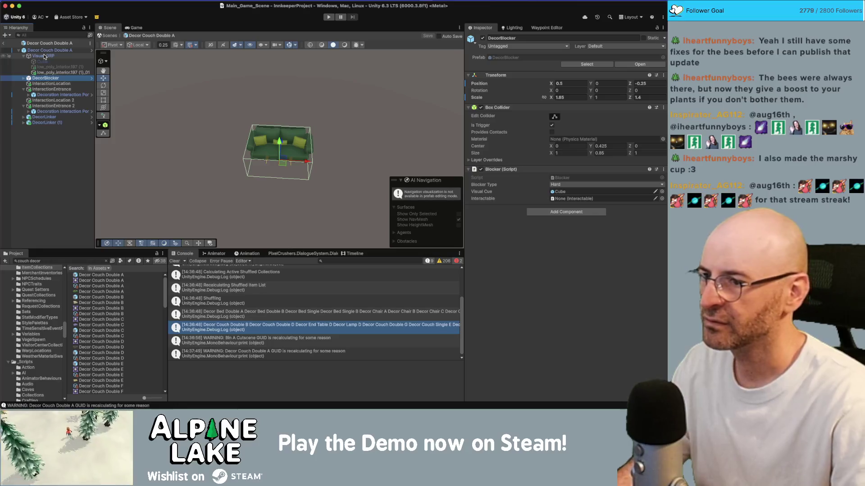
pyautogui.press('Down')
pyautogui.press('Down')
pyautogui.press('Down')
pyautogui.press('Down')
pyautogui.press('Down')
pyautogui.press('Down')
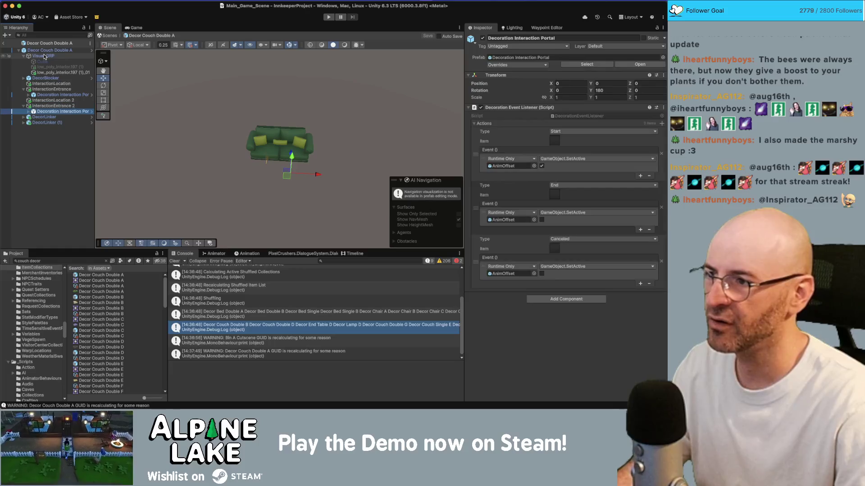
pyautogui.press('Down')
pyautogui.press('Down')
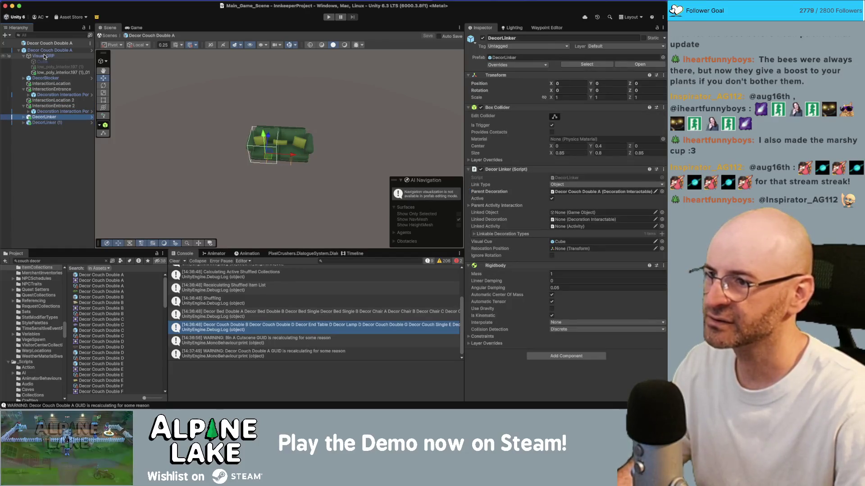
pyautogui.press('Up')
pyautogui.press('Up')
pyautogui.press('Up')
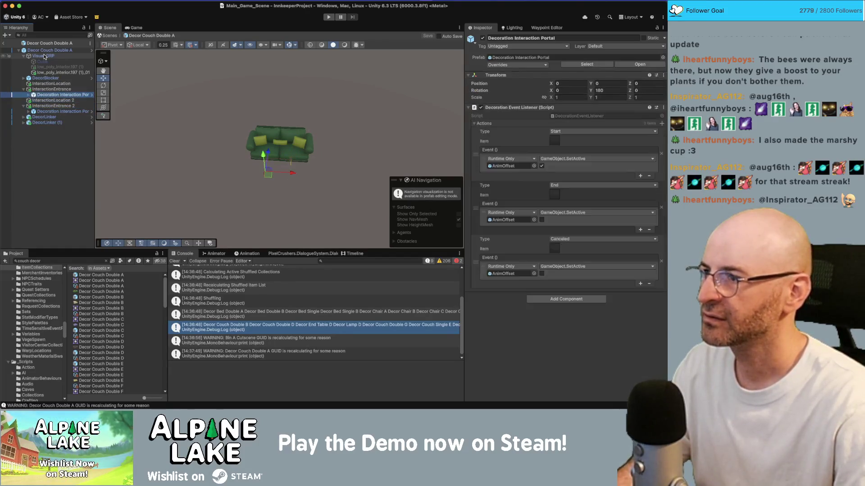
pyautogui.press('Up')
pyautogui.press('Up')
pyautogui.press('Up')
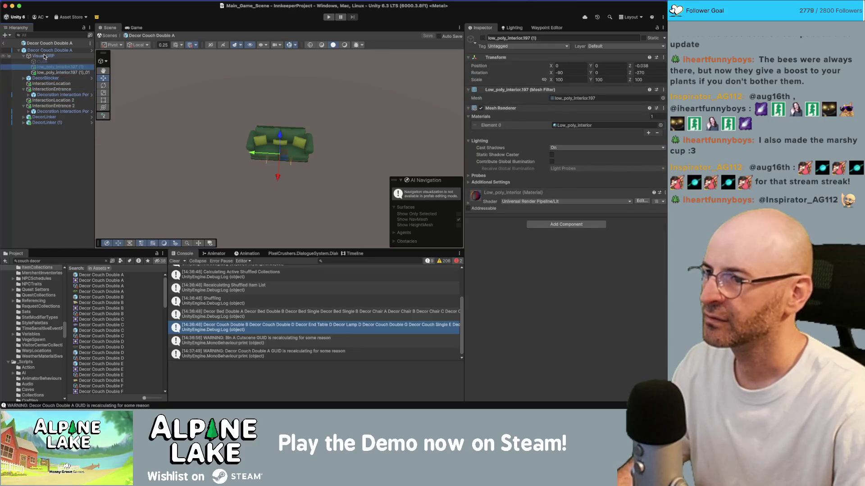
pyautogui.press('Up')
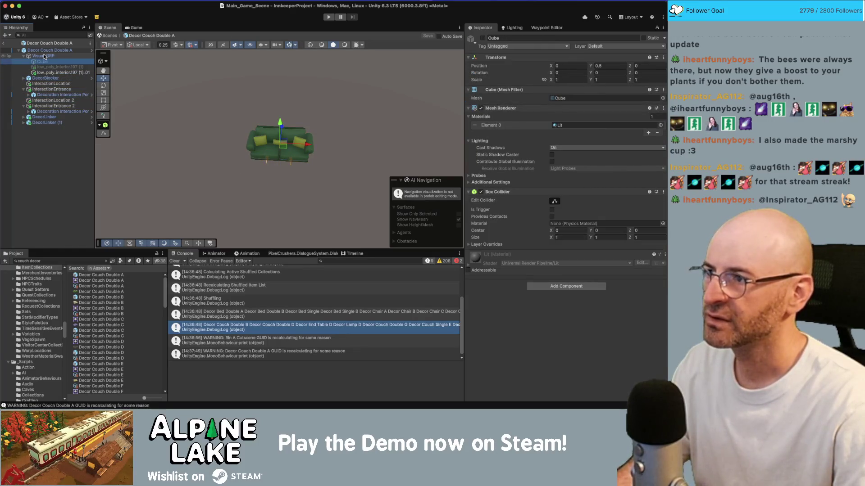
pyautogui.press('Down')
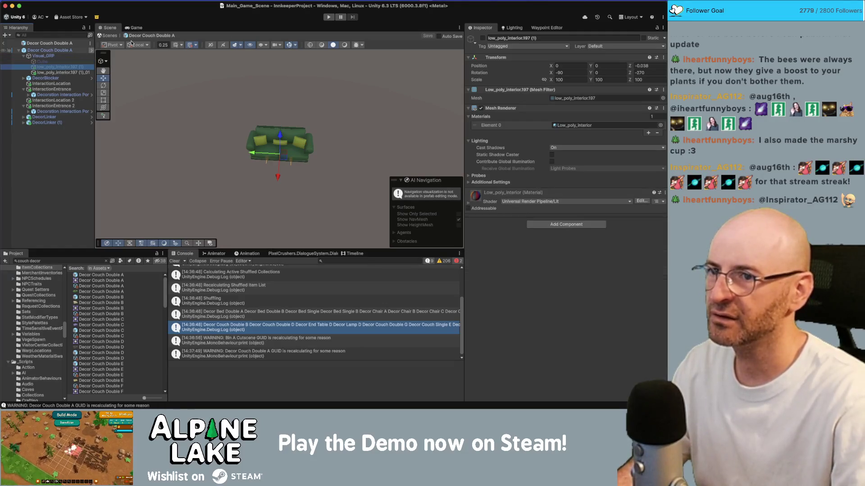
# Step: Toggle low_poly_interior.197 (1) to compare it with the other mesh, then delete it
pyautogui.click(483, 39)
pyautogui.click(484, 39)
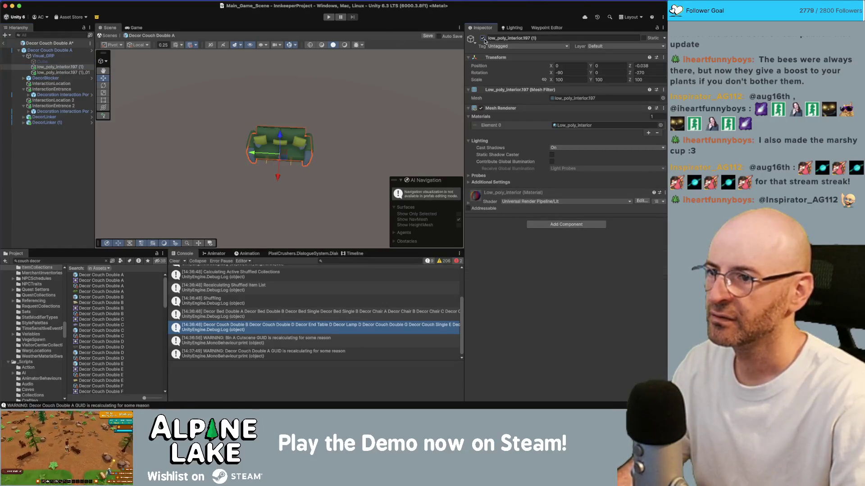
pyautogui.click(73, 72)
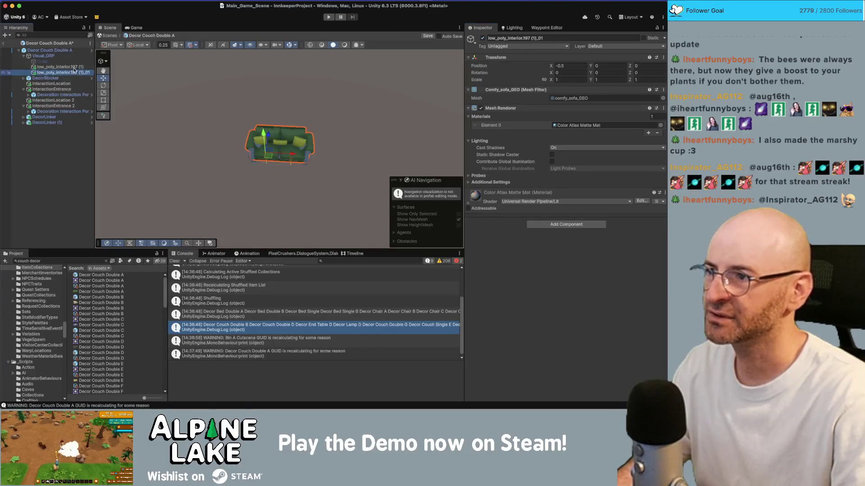
pyautogui.click(74, 68)
pyautogui.press('Delete')
pyautogui.moveTo(233, 104); pyautogui.dragTo(260, 116)
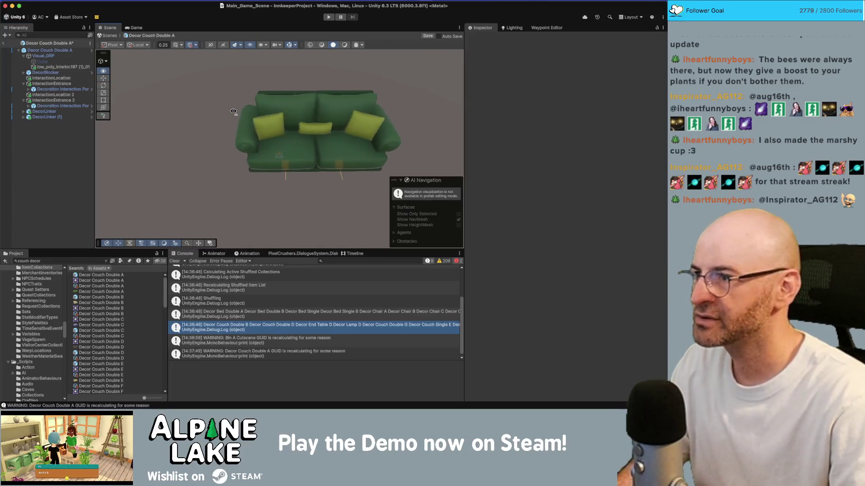
# Step: Select the couch prefab root and orbit the view around the couch
pyautogui.scroll(-3, 230, 113)
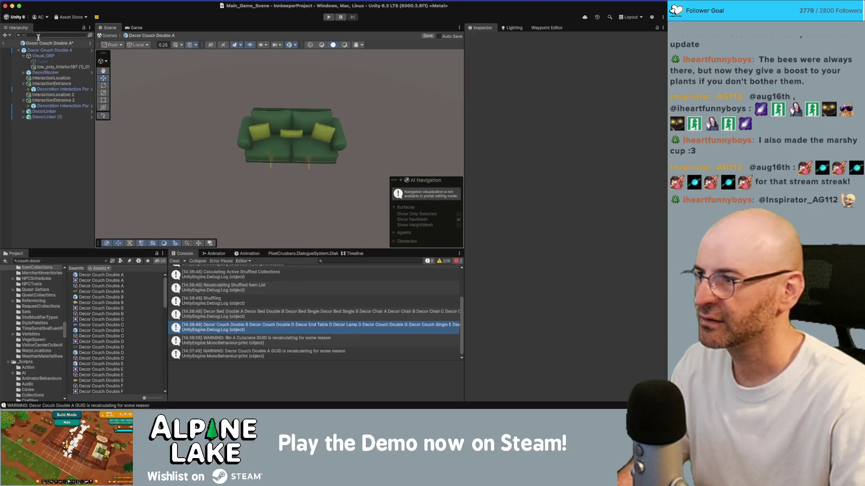
pyautogui.click(40, 50)
pyautogui.moveTo(283, 166); pyautogui.dragTo(309, 166)
pyautogui.moveTo(277, 131)
pyautogui.mouseDown()
pyautogui.moveTo(98, 109)
pyautogui.moveTo(95, 131)
pyautogui.mouseUp()
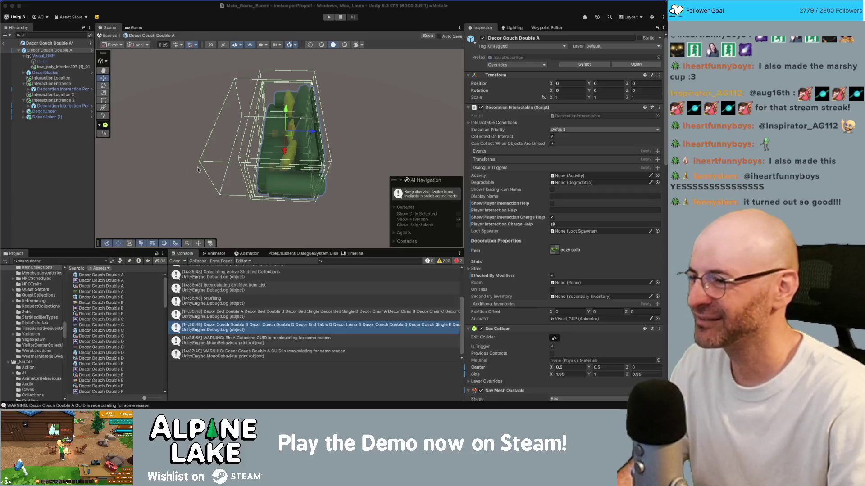
pyautogui.moveTo(198, 169); pyautogui.dragTo(123, 93)
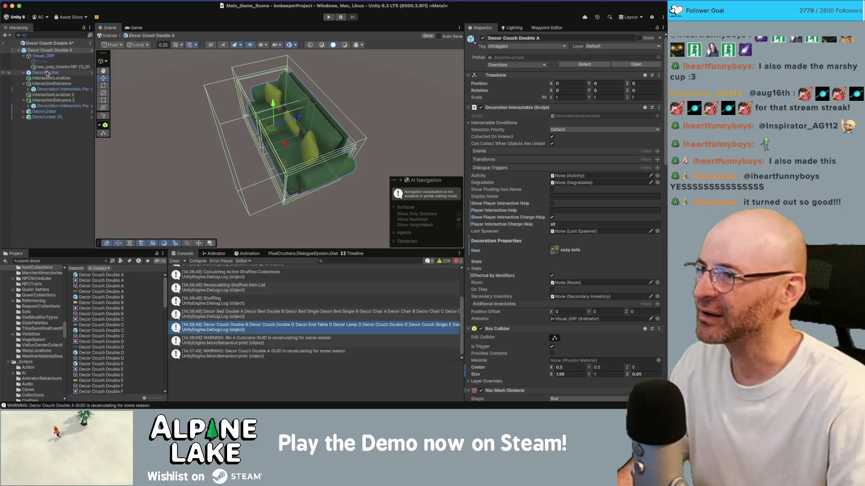
# Step: Inspect DecorBlocker, then expand the interaction portal to inspect AnimOffset and its arrow_cursor
pyautogui.click(48, 72)
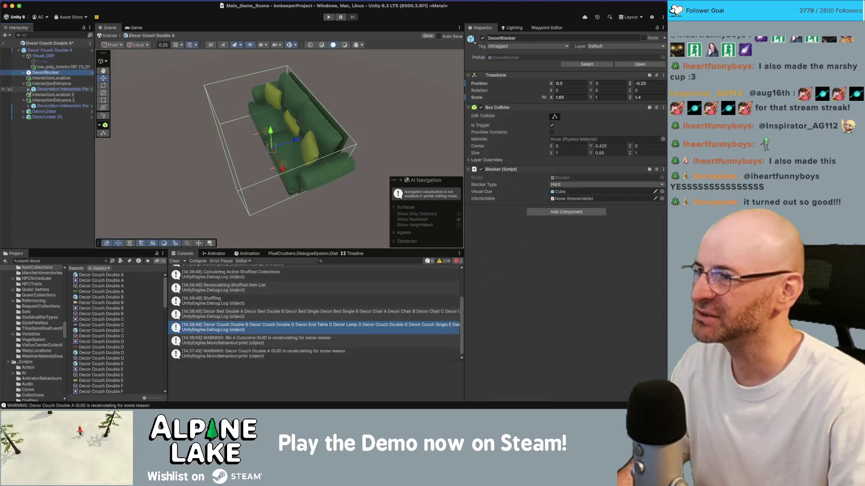
pyautogui.click(28, 89)
pyautogui.click(45, 90)
pyautogui.click(44, 95)
pyautogui.click(33, 95)
pyautogui.click(38, 100)
pyautogui.click(59, 106)
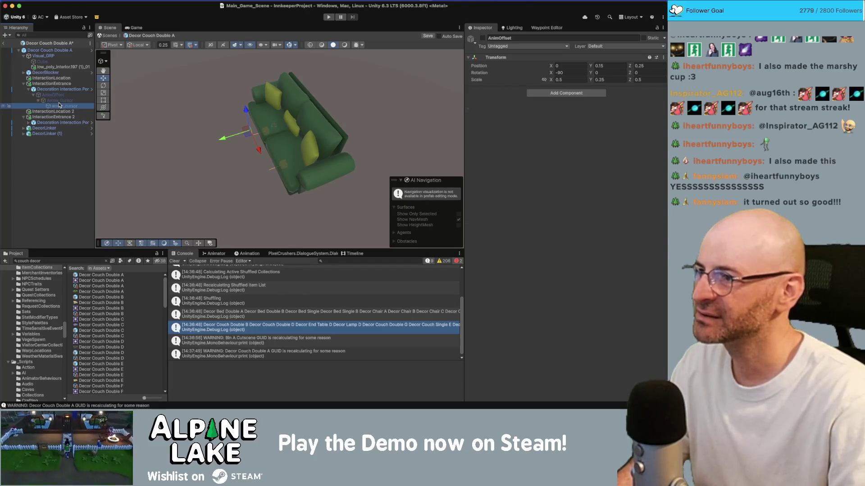
# Step: Check InteractionEntrance 2's position from the front, then bring up DecorationPlinth.cs in Rider
pyautogui.moveTo(252, 130)
pyautogui.mouseDown()
pyautogui.moveTo(282, 139)
pyautogui.moveTo(266, 135)
pyautogui.mouseUp()
pyautogui.click(50, 116)
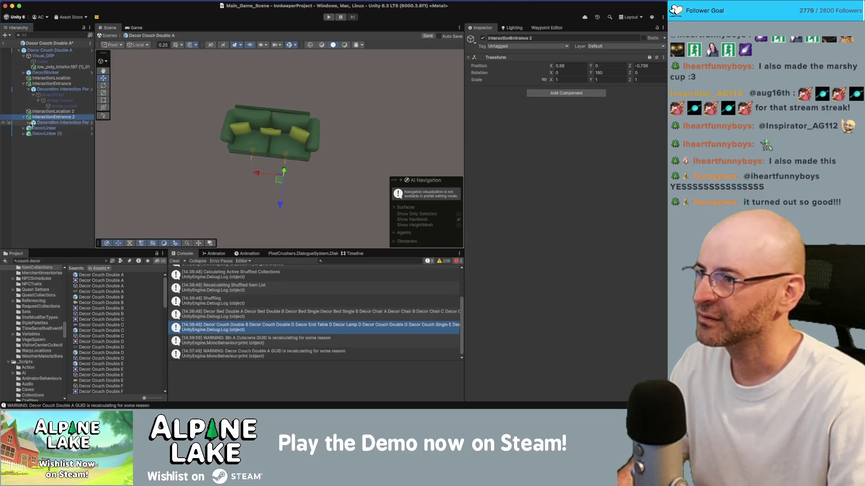
pyautogui.press('super+Tab')
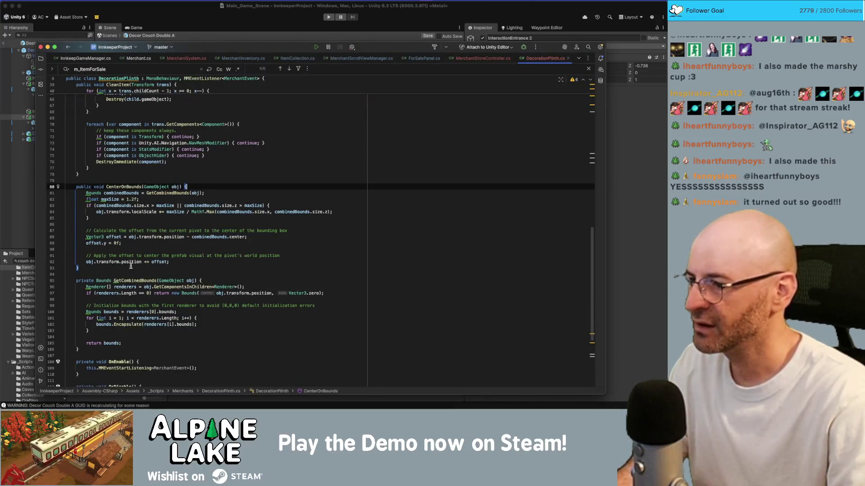
# Step: Review the GetCombinedBounds renderer loop, starting an if statement inside it and then undoing it
pyautogui.click(153, 193)
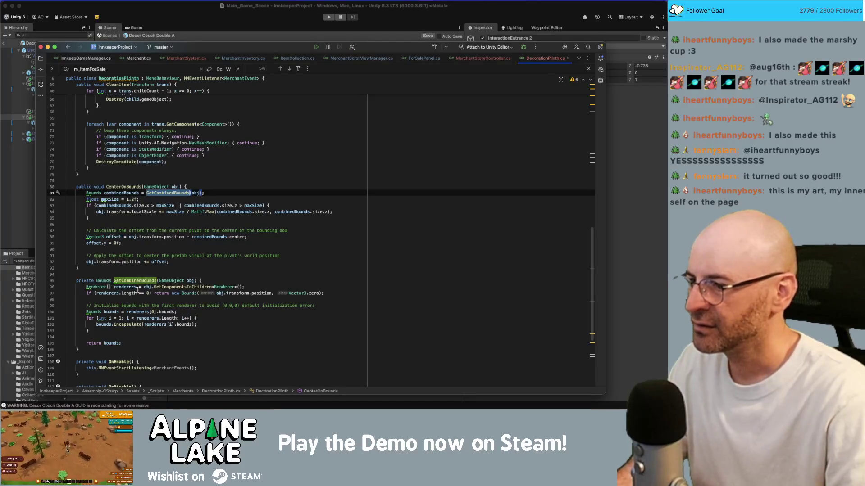
pyautogui.click(176, 287)
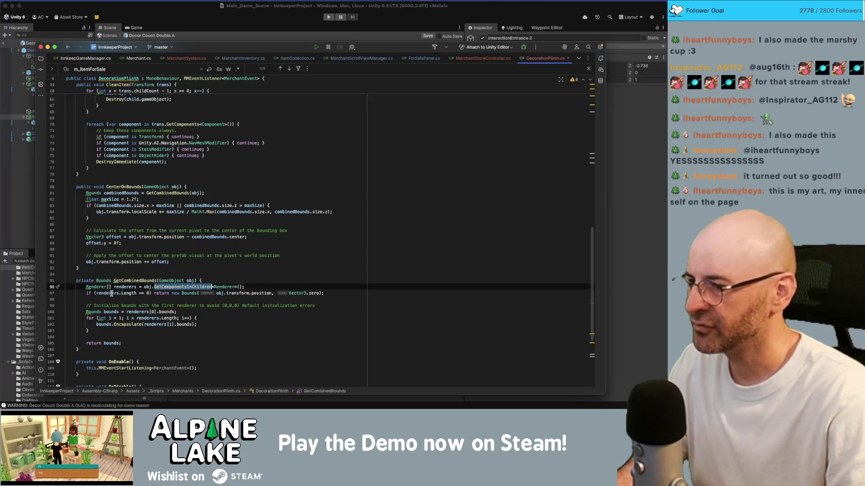
pyautogui.press('Down')
pyautogui.press('Down')
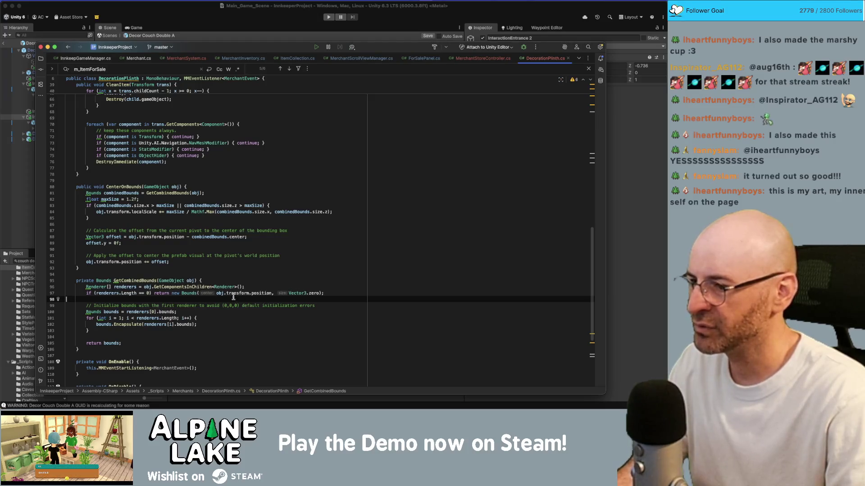
pyautogui.click(221, 293)
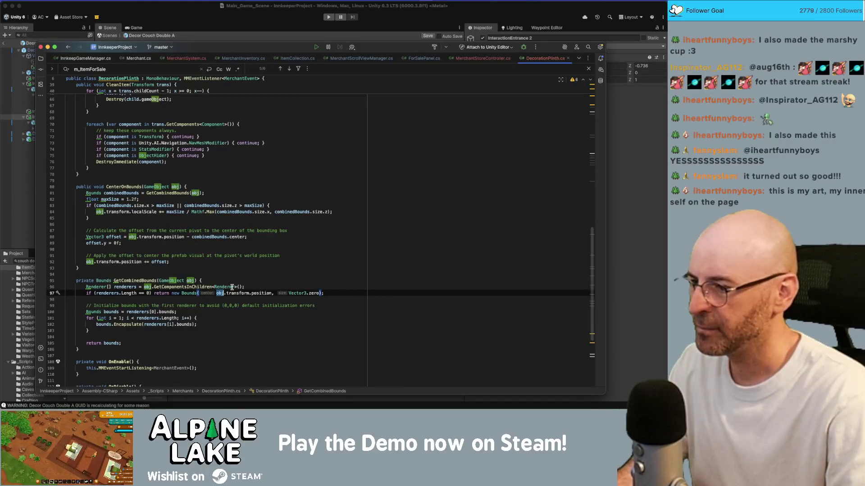
pyautogui.click(127, 325)
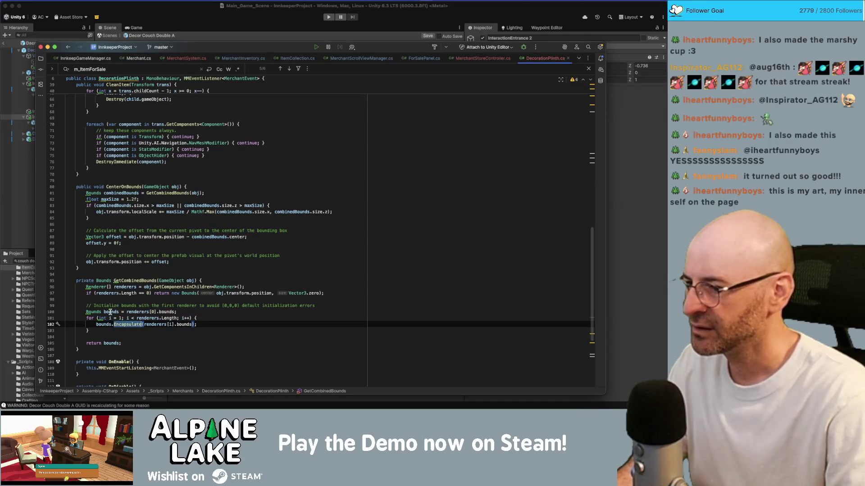
pyautogui.click(212, 318)
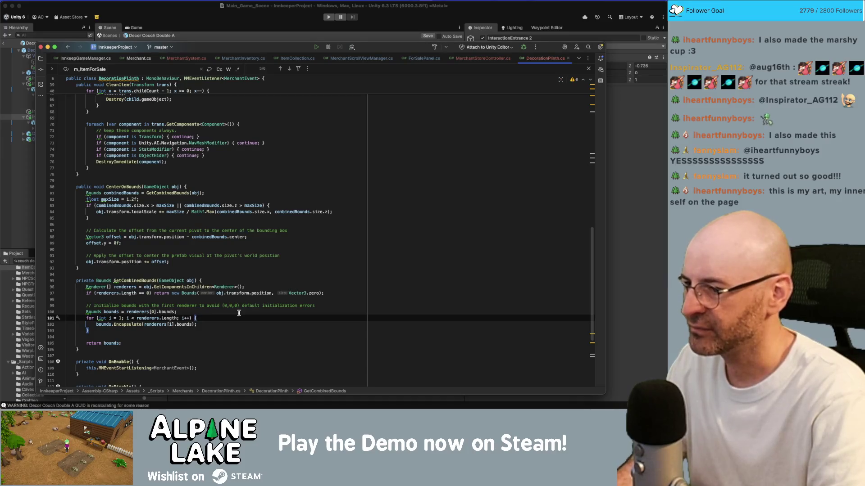
pyautogui.press('Return')
pyautogui.write('if(renderers.')
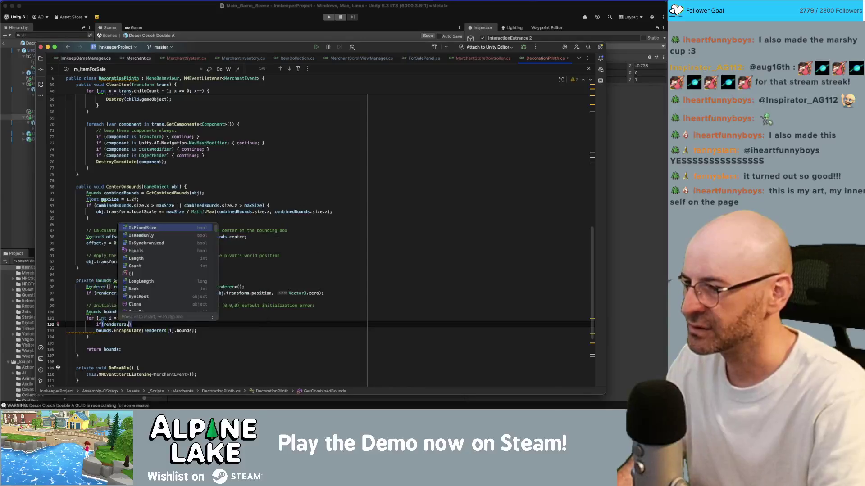
pyautogui.hotkey('ctrl', 'z')
pyautogui.hotkey('ctrl', 'z')
pyautogui.hotkey('ctrl', 'z')
# Step: Pass false to GetComponentsInChildren<Renderer>() on line 96, then return to Unity
pyautogui.press('Up')
pyautogui.press('Up')
pyautogui.press('Up')
pyautogui.press('End')
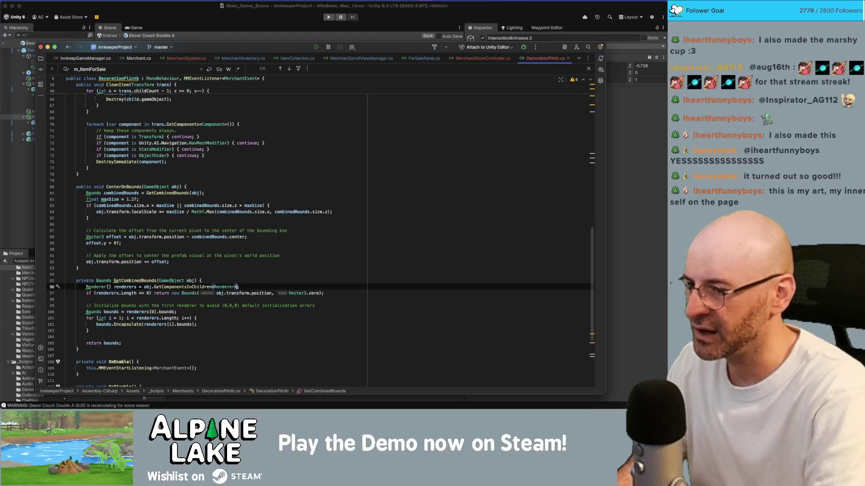
pyautogui.hotkey('ctrl', 'space')
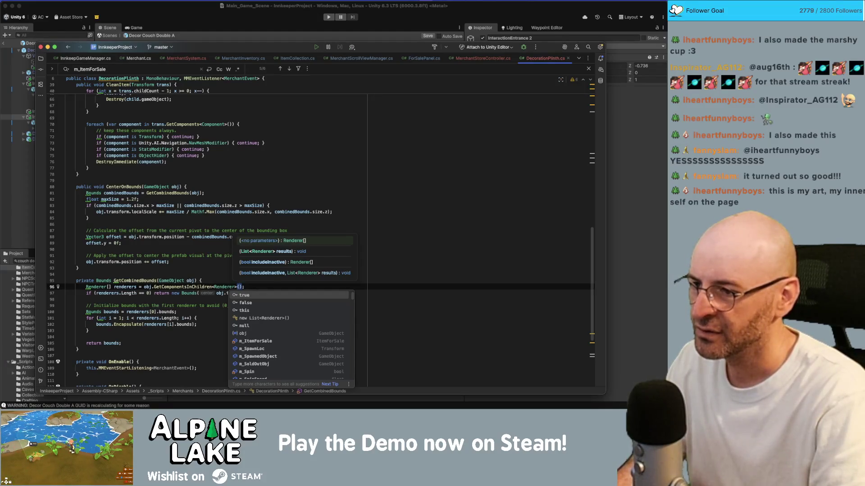
pyautogui.write('false')
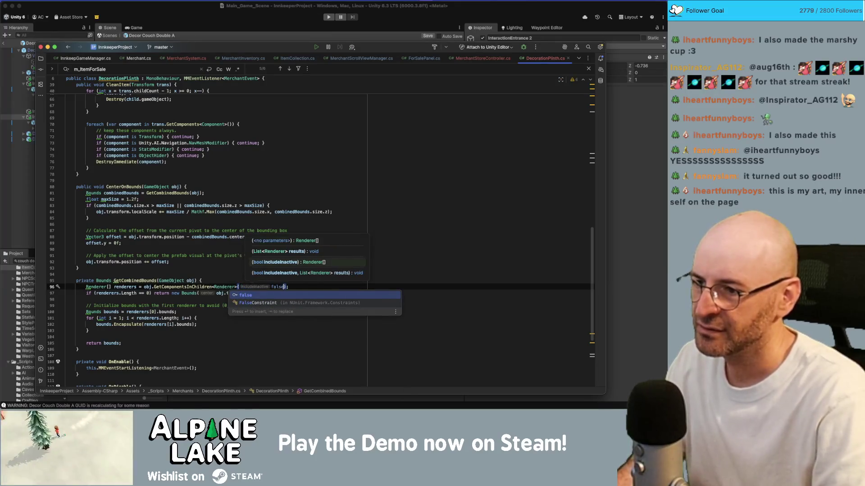
pyautogui.press('Escape')
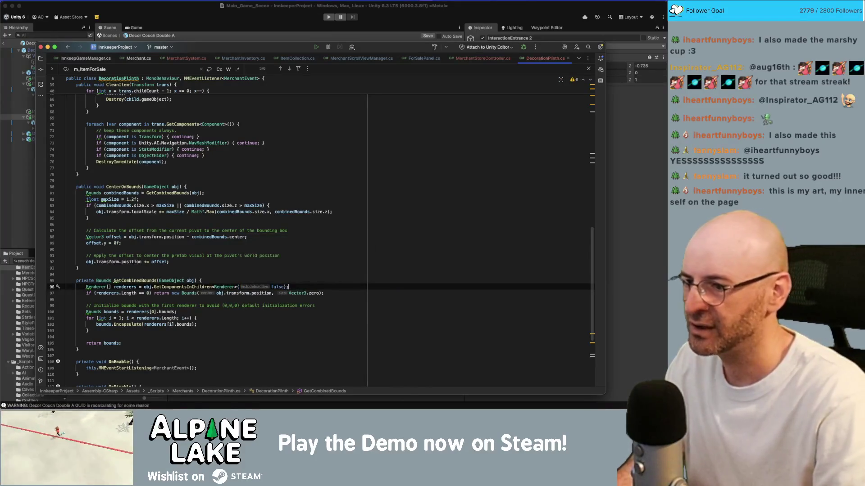
pyautogui.press('End')
pyautogui.click(186, 19)
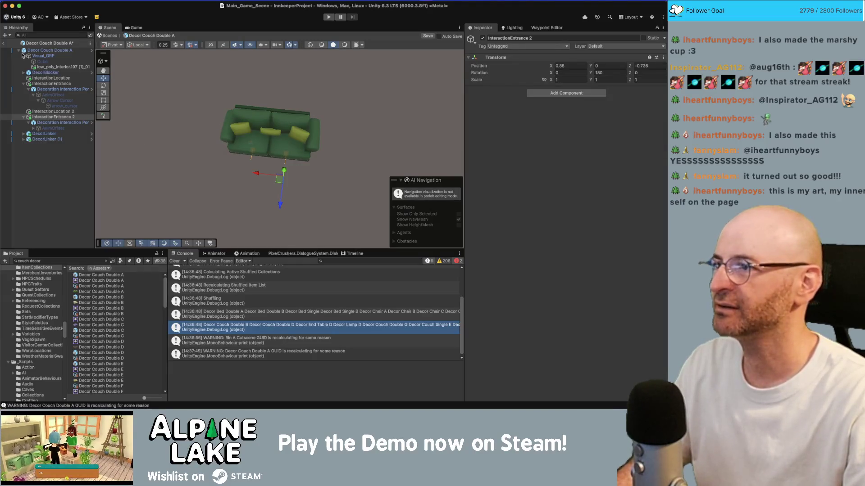
# Step: Save the Decor Couch Double A prefab and exit prefab mode back to Core_Scene
pyautogui.press('cmd+s')
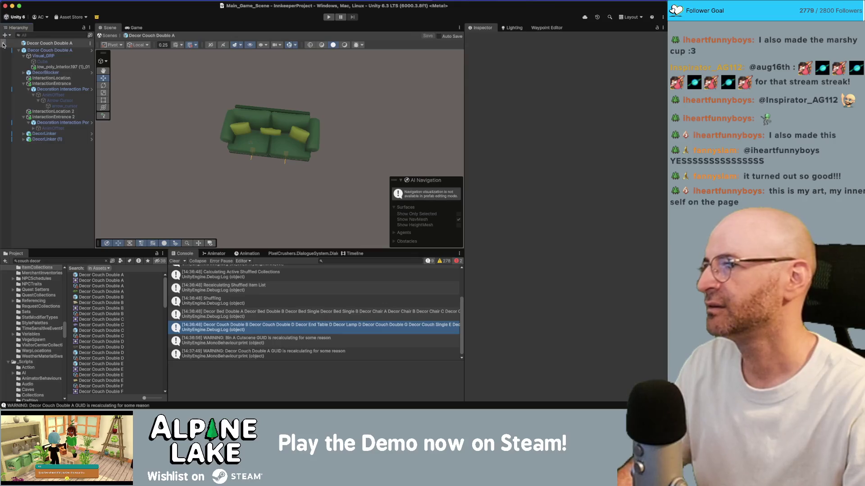
pyautogui.click(3, 44)
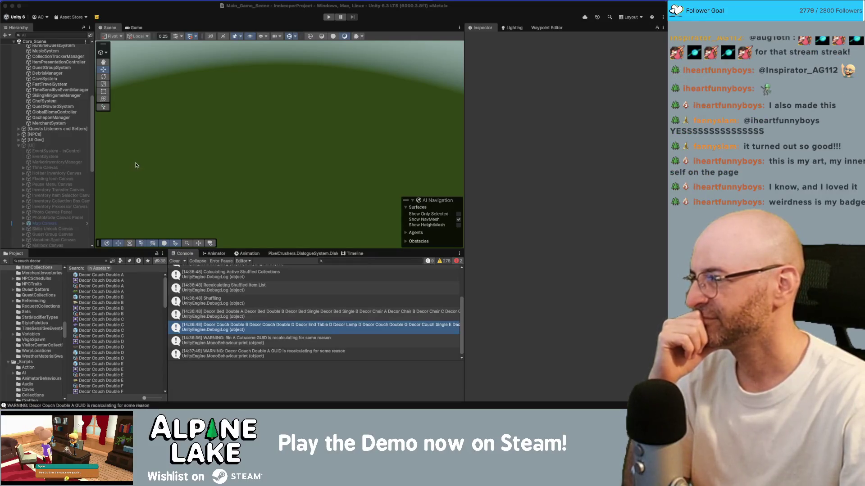
pyautogui.click(333, 17)
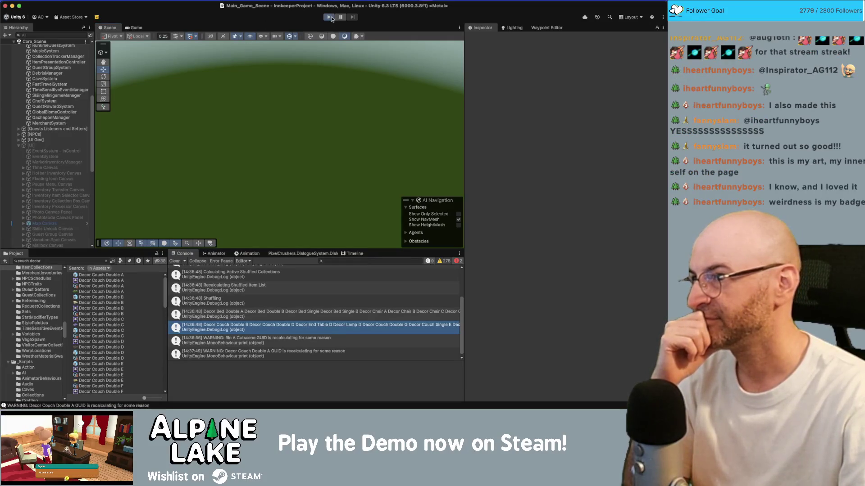
# Step: Enter Play mode, skip the town intro and dismiss the Town Square Discovered popup
pyautogui.click(332, 19)
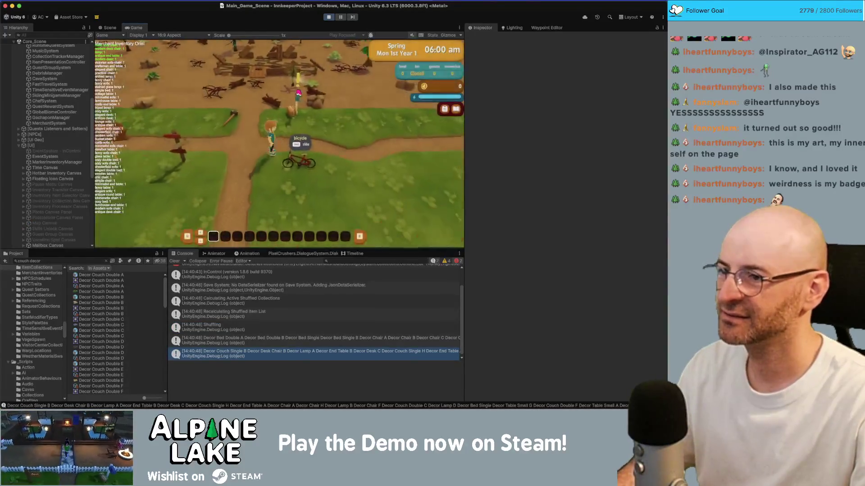
pyautogui.press('s')
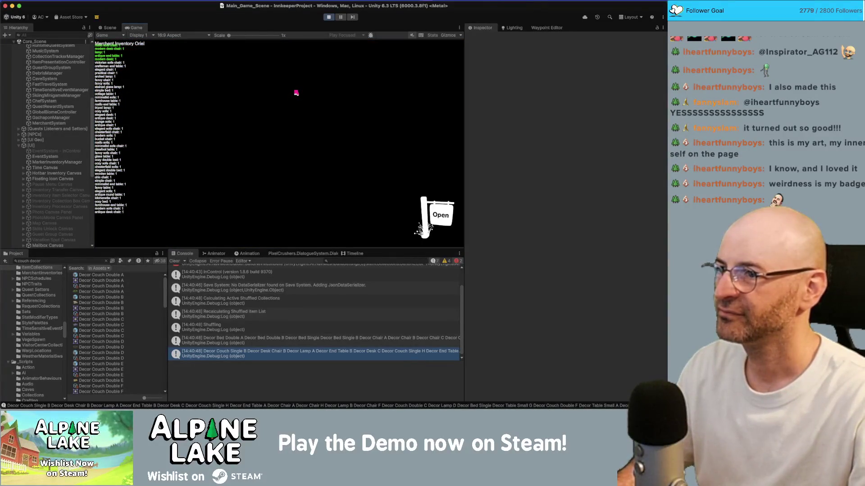
pyautogui.press('Escape')
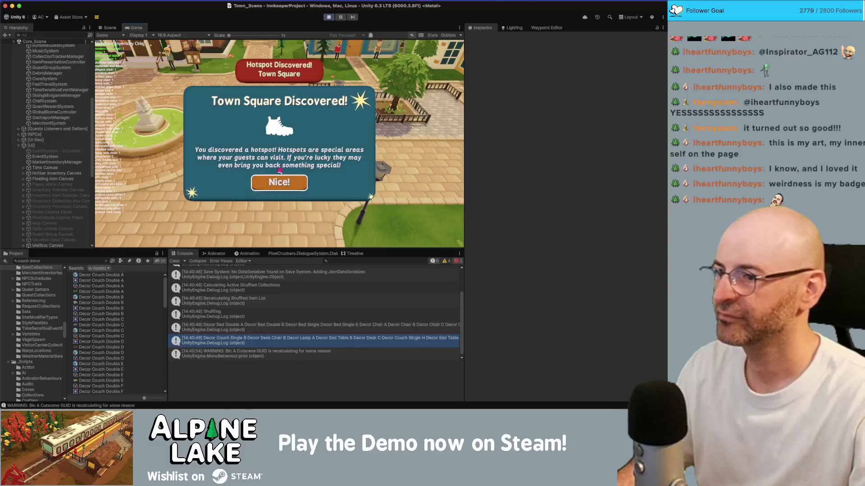
pyautogui.click(278, 180)
# Step: Ride to the antique shop, go inside and walk among the for-sale plinths
pyautogui.press('w')
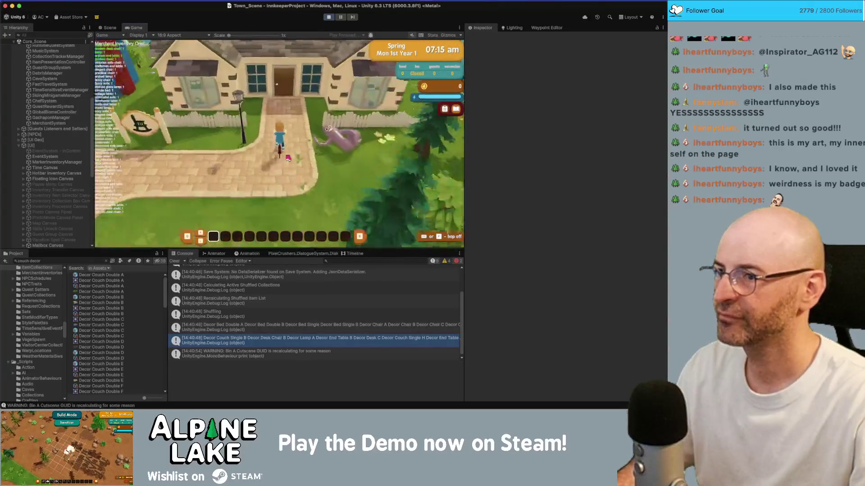
pyautogui.press('e')
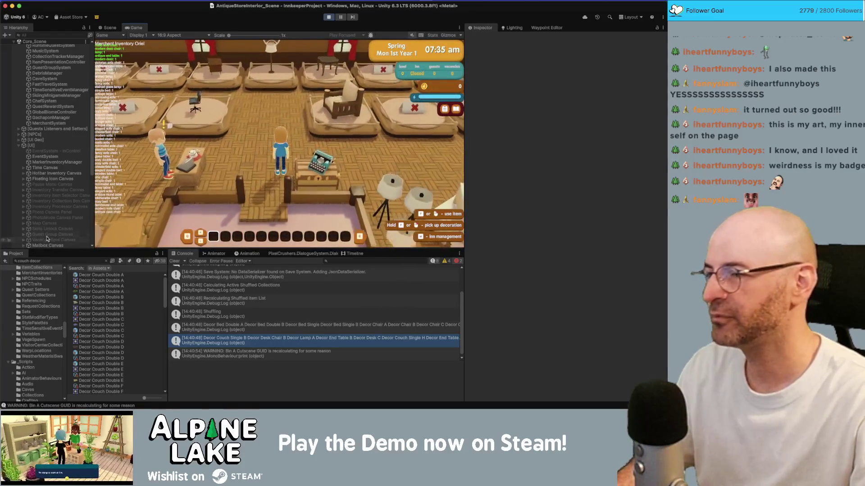
pyautogui.press('w')
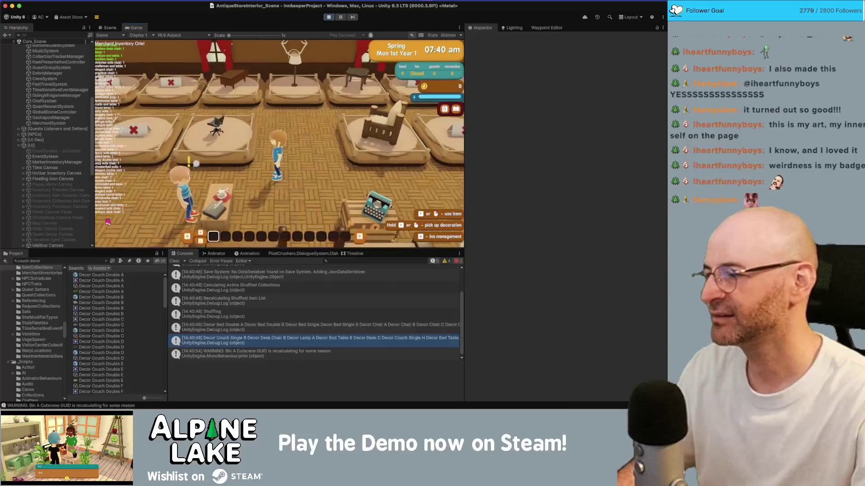
pyautogui.press('w')
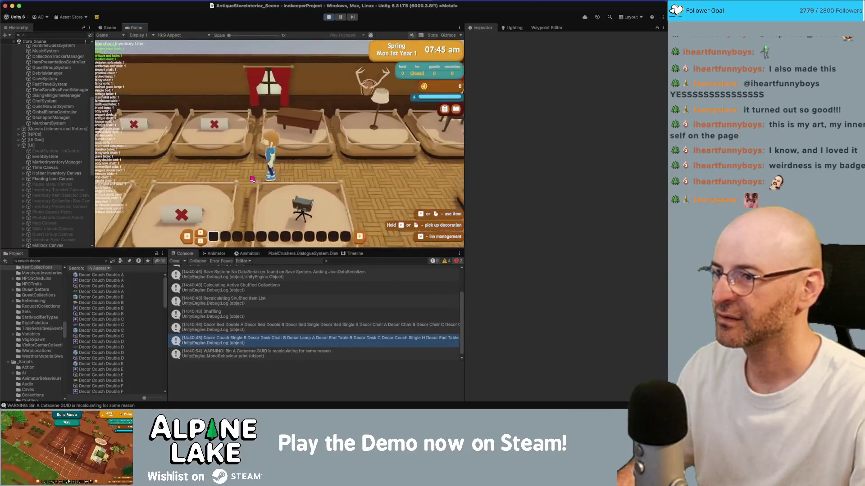
pyautogui.press('s')
pyautogui.press('a')
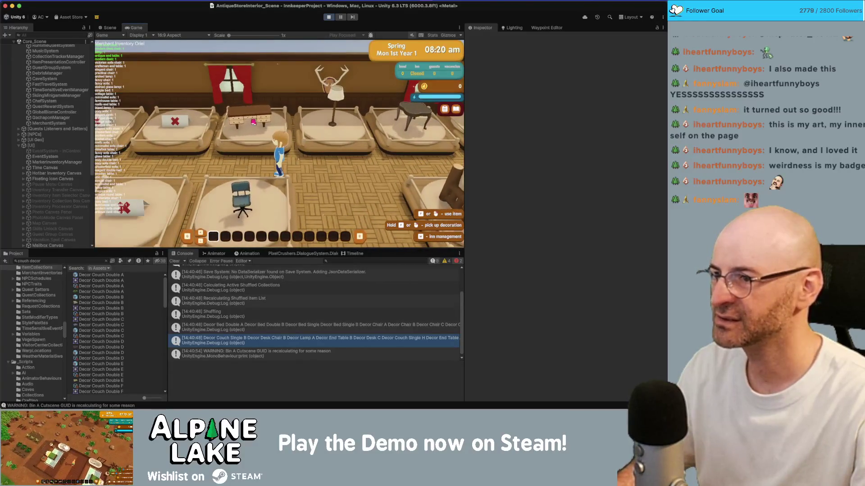
# Step: Compare the running antique shop in the Scene and Game views
pyautogui.click(108, 28)
pyautogui.click(135, 29)
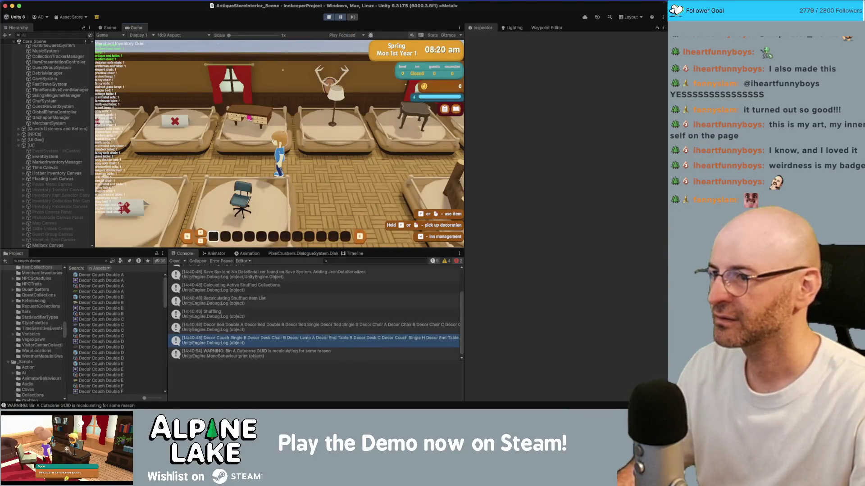
pyautogui.click(108, 27)
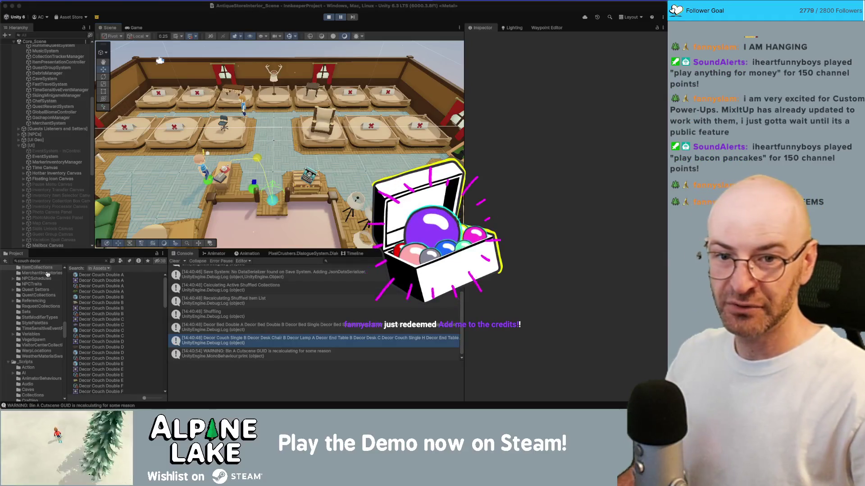
# Step: Change the supporter's count in Obsidian's Credits note from x9 to x10, then return to Unity
pyautogui.press('super+Tab')
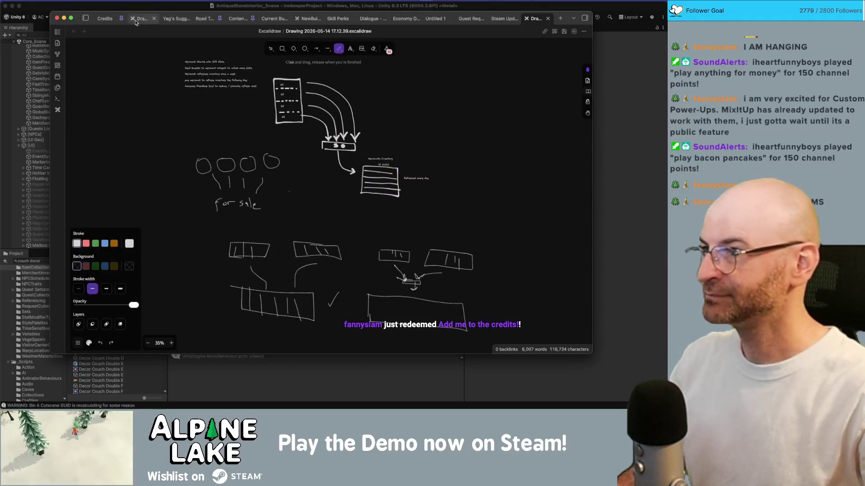
pyautogui.click(105, 18)
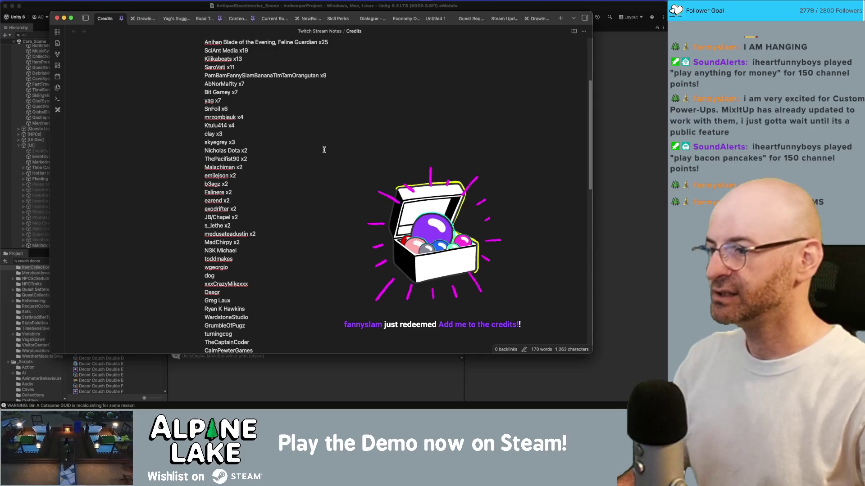
pyautogui.scroll(-3, 305, 191)
pyautogui.scroll(8, 305, 191)
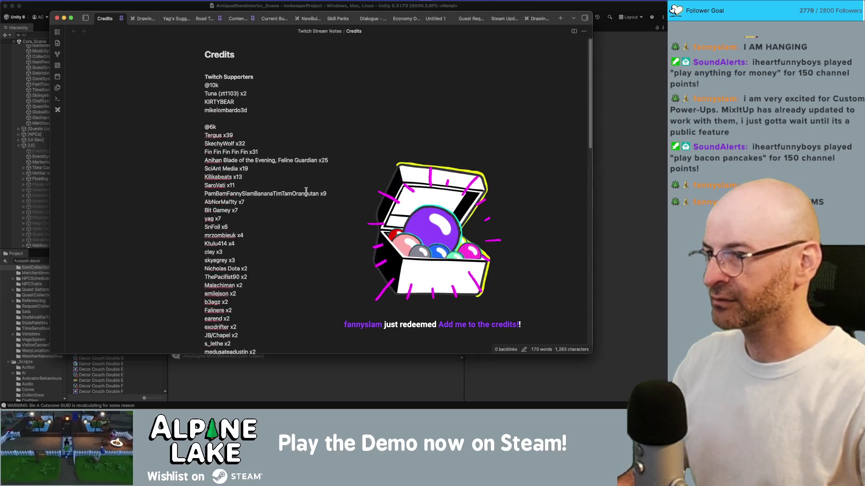
pyautogui.click(357, 176)
pyautogui.press('BackSpace')
pyautogui.write('10')
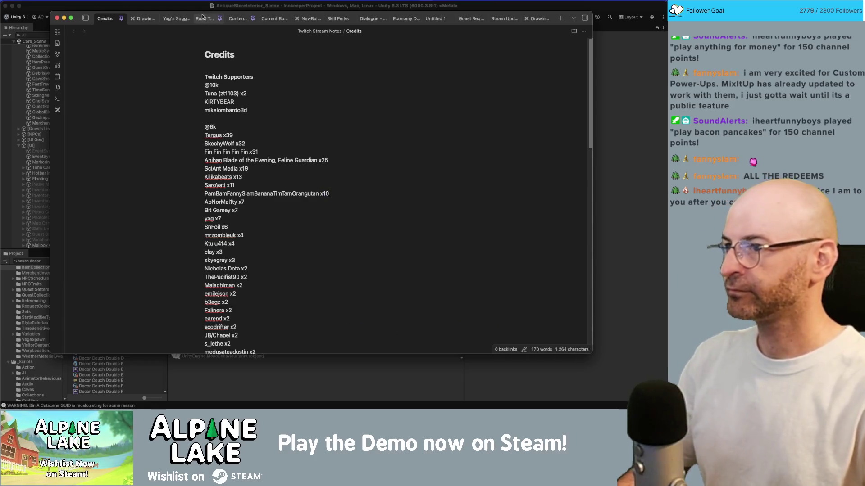
pyautogui.press('super+Tab')
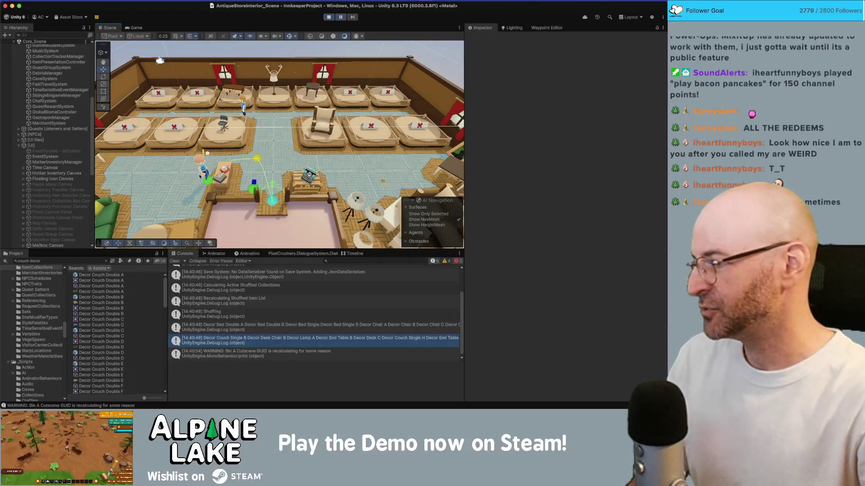
pyautogui.scroll(10, 212, 129)
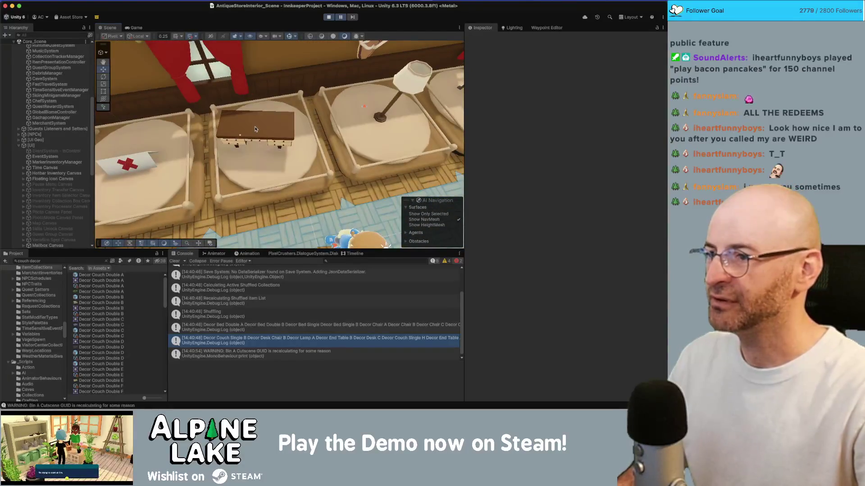
pyautogui.click(255, 130)
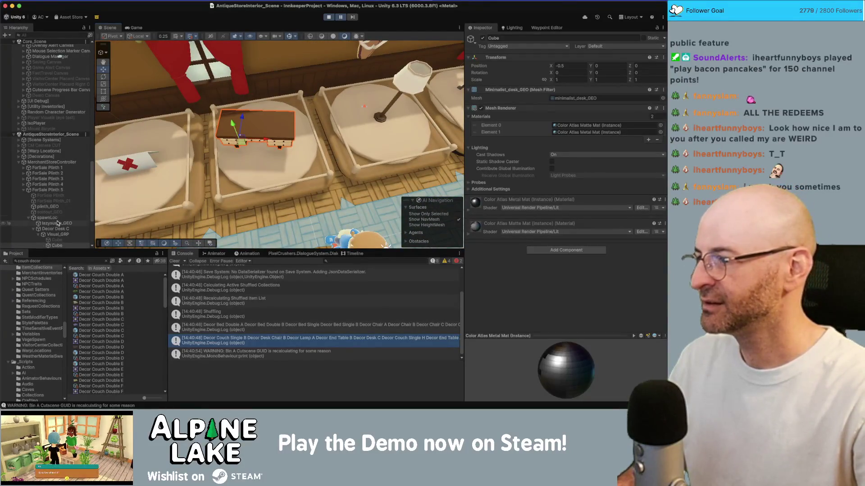
pyautogui.click(57, 234)
pyautogui.click(57, 229)
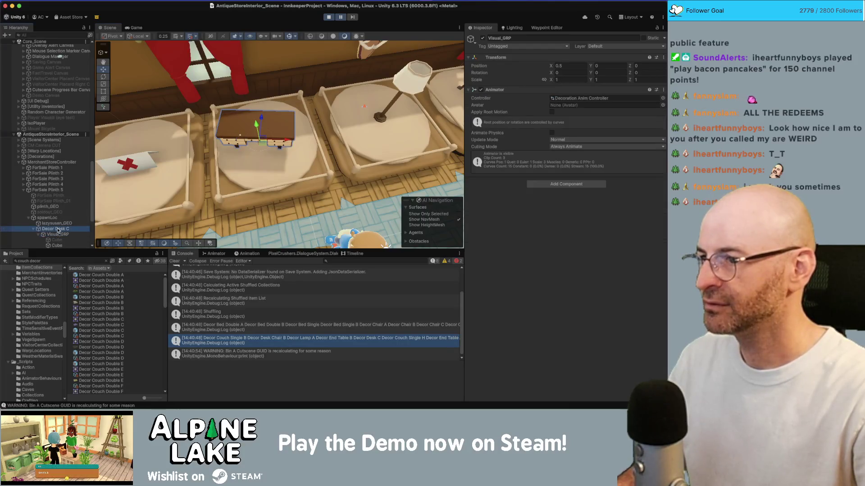
pyautogui.click(57, 220)
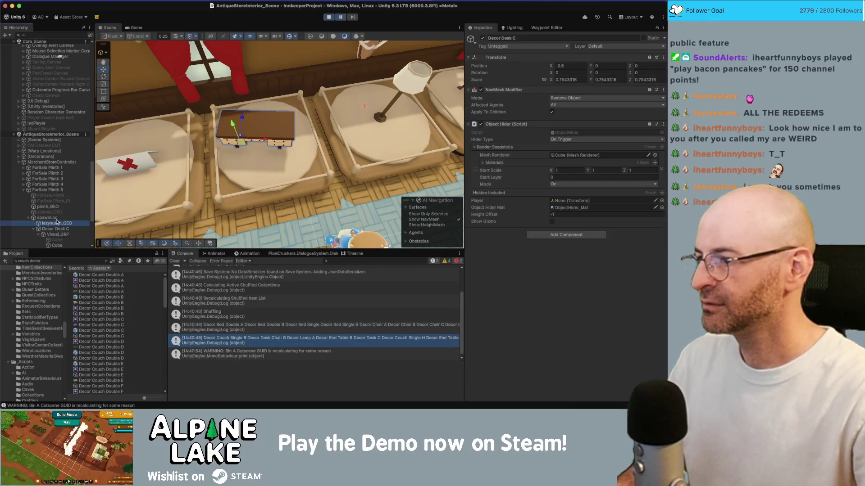
pyautogui.click(56, 223)
pyautogui.press('f')
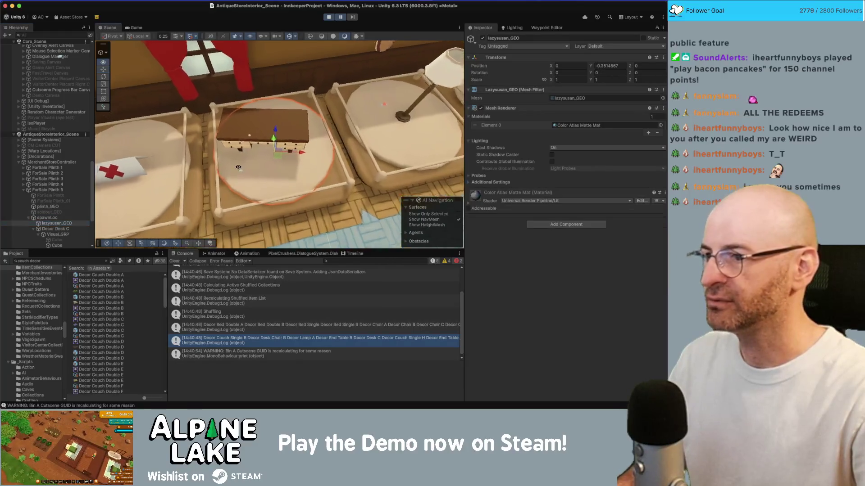
pyautogui.click(57, 234)
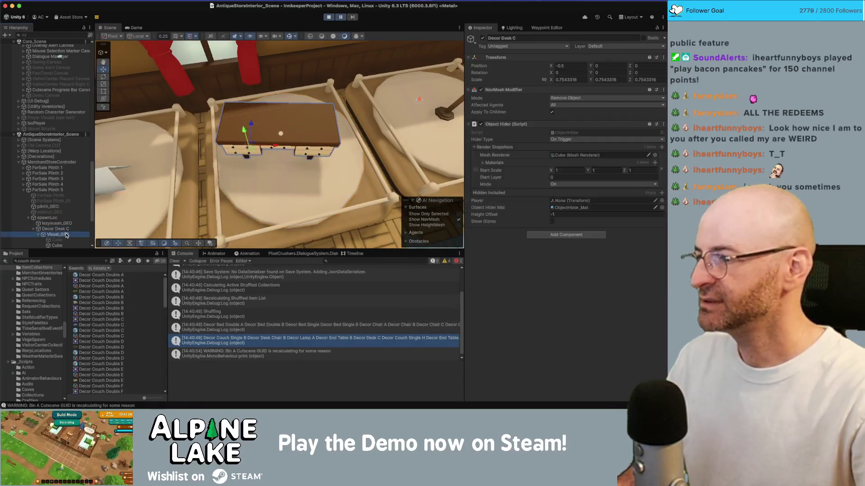
pyautogui.scroll(-2, 48, 224)
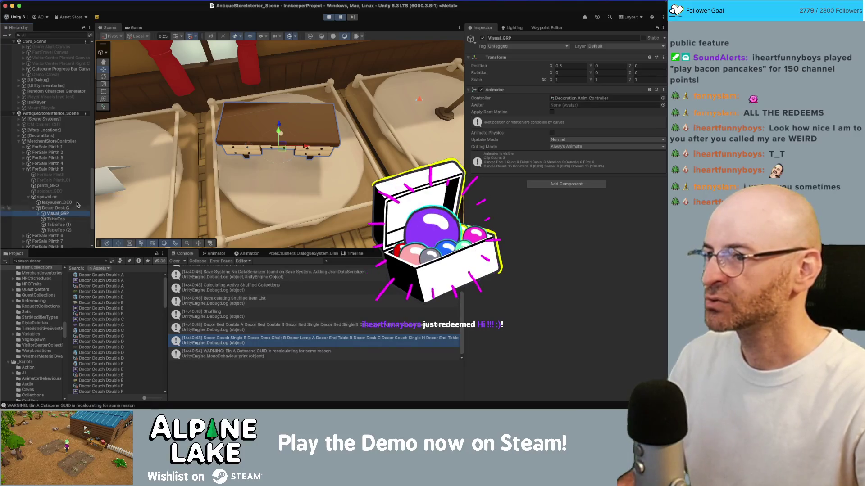
pyautogui.scroll(5, 287, 142)
pyautogui.scroll(-3, 287, 142)
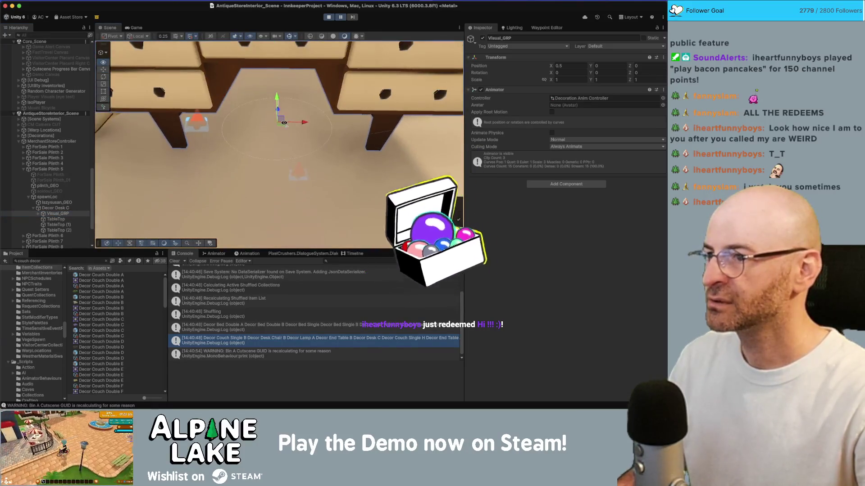
pyautogui.scroll(-2, 98, 197)
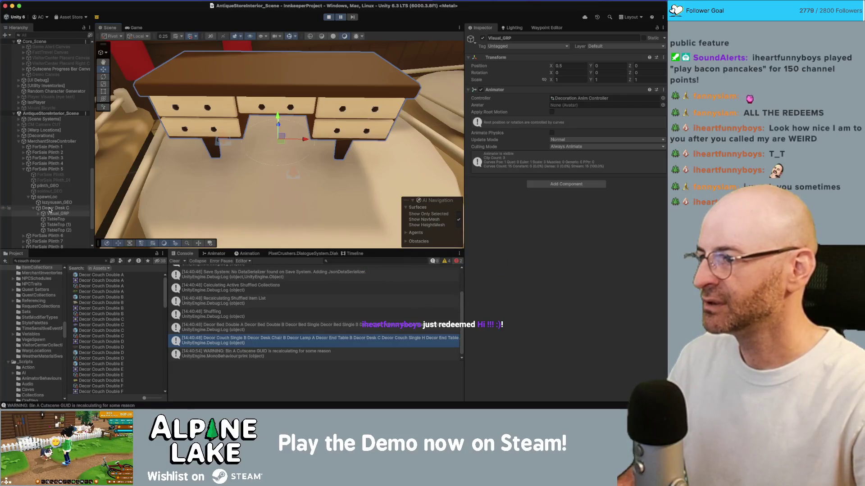
pyautogui.scroll(-3, 279, 153)
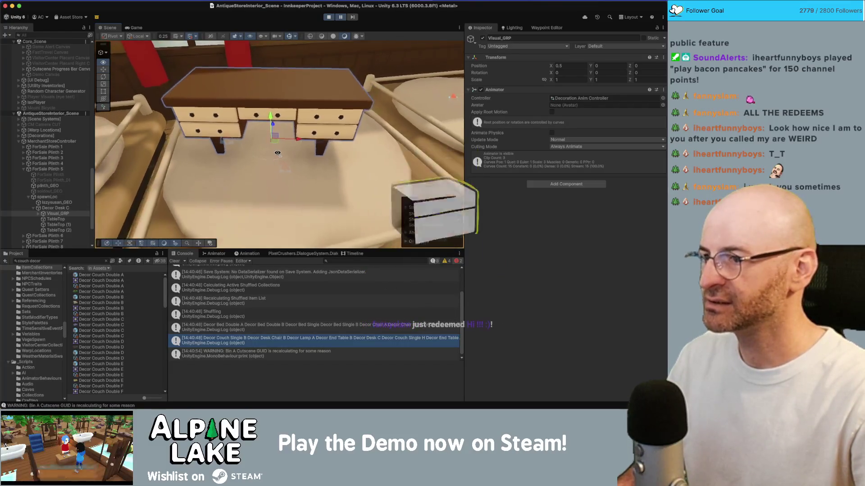
pyautogui.click(52, 208)
pyautogui.moveTo(251, 166); pyautogui.dragTo(281, 137)
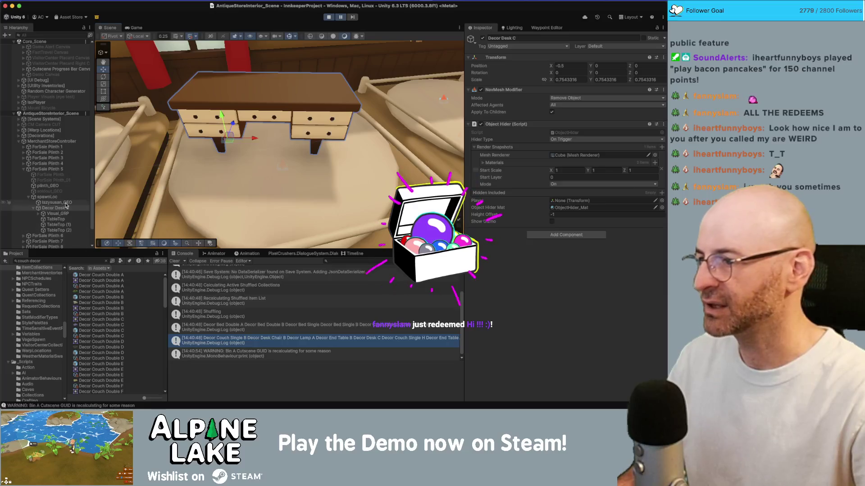
pyautogui.press('super+Tab')
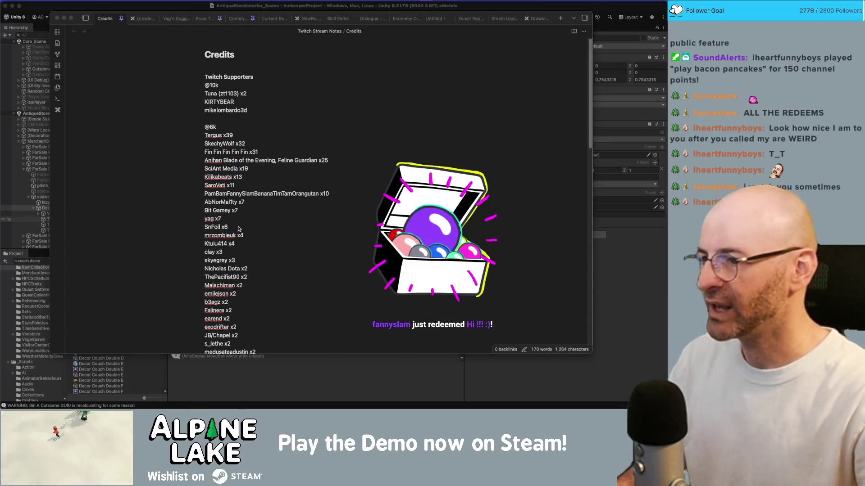
pyautogui.press('super+Tab')
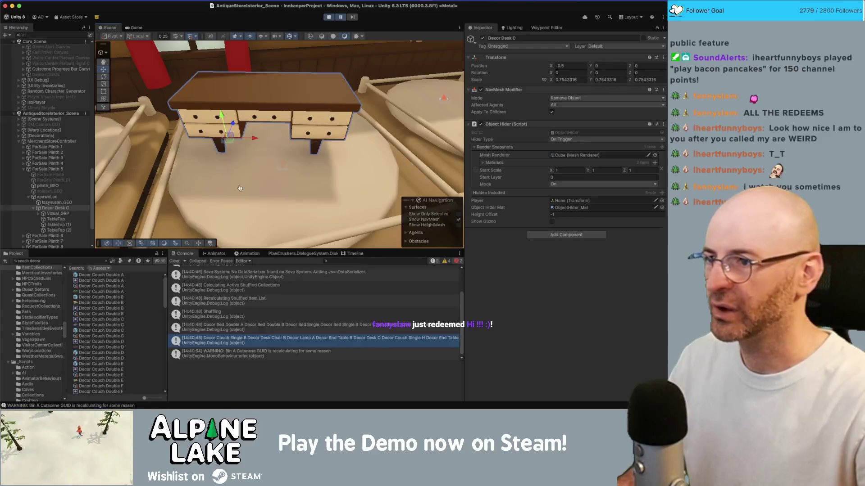
pyautogui.scroll(-5, 295, 109)
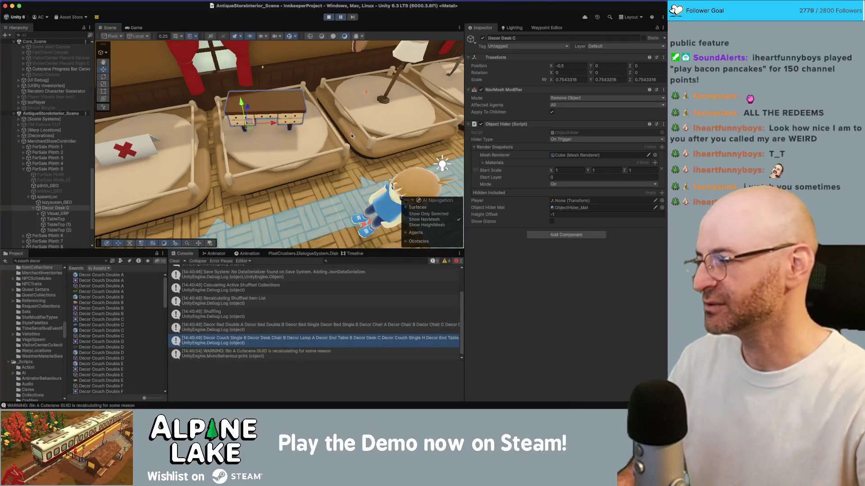
# Step: Orbit around Decor Desk C, select and frame its Visual_GRP, then bring Obsidian forward
pyautogui.moveTo(351, 135); pyautogui.dragTo(284, 152)
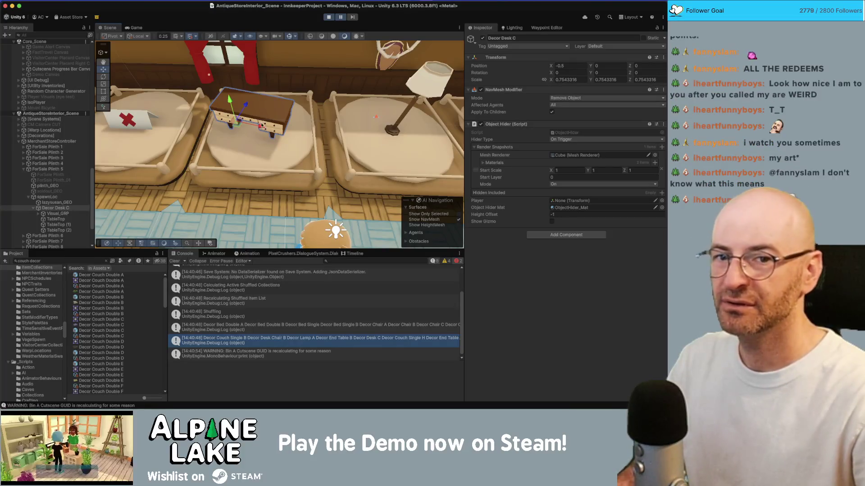
pyautogui.moveTo(250, 122); pyautogui.dragTo(167, 176)
pyautogui.click(53, 213)
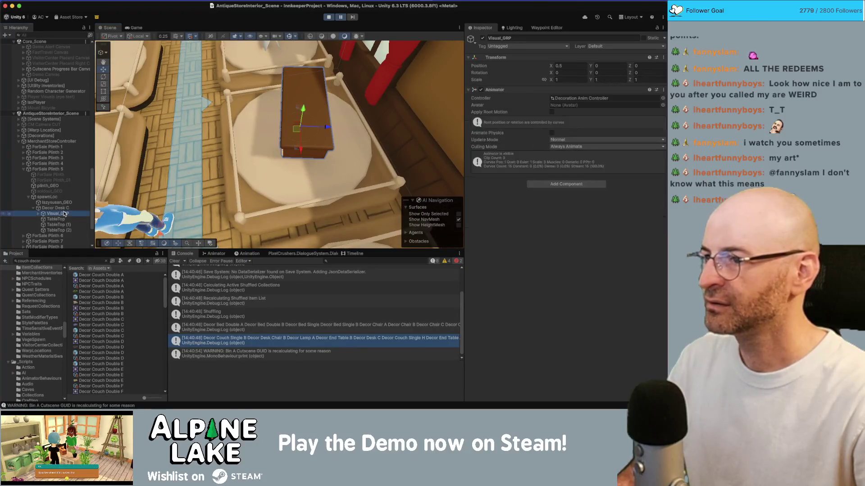
pyautogui.moveTo(250, 148); pyautogui.dragTo(203, 197)
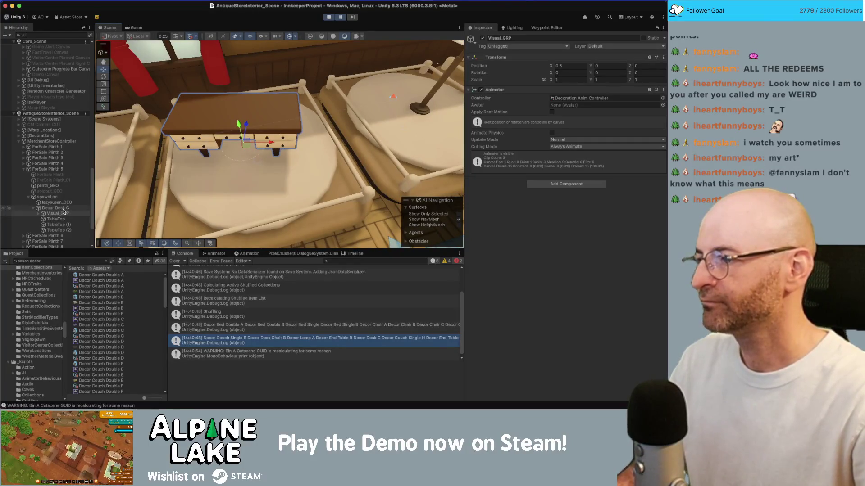
pyautogui.click(63, 213)
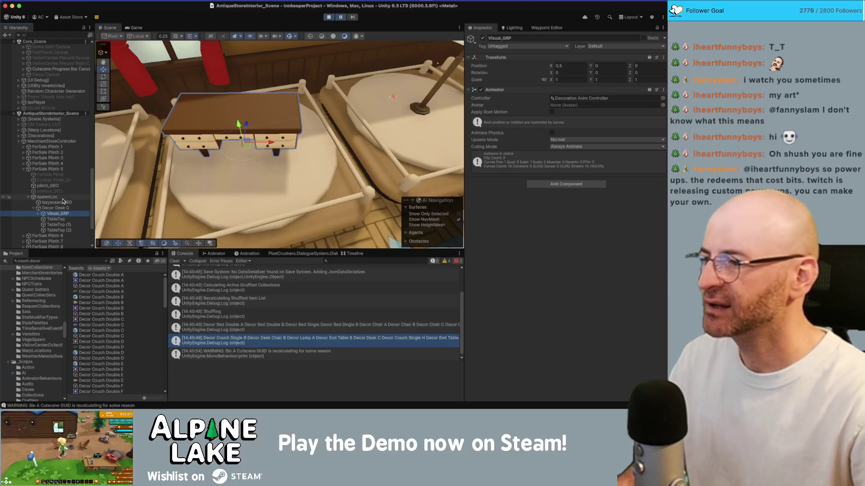
pyautogui.doubleClick(55, 214)
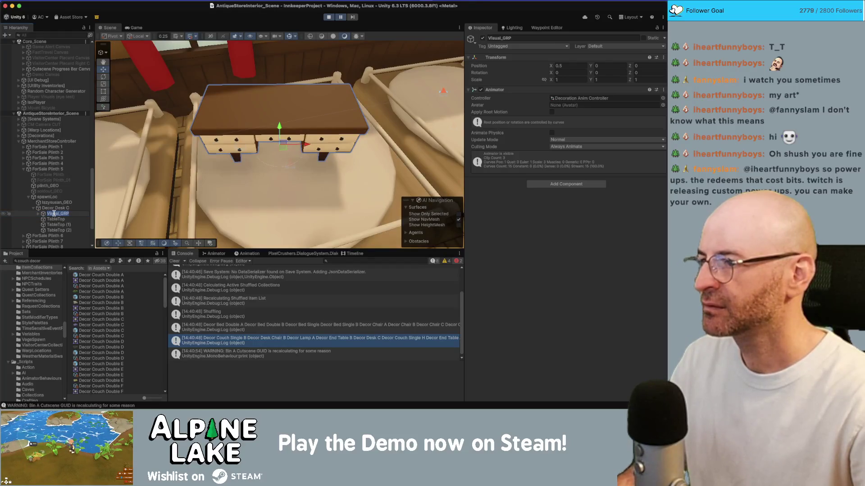
pyautogui.press('super+Tab')
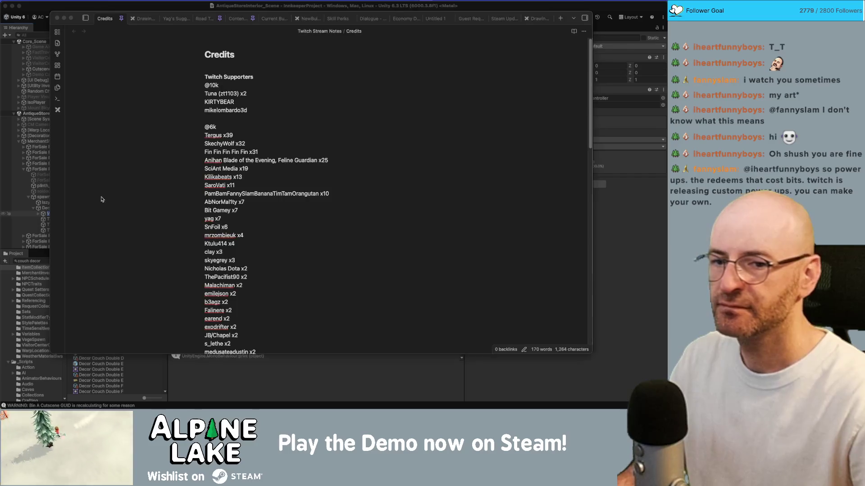
# Step: Leave the Obsidian Credits note for Rider's DecorationPlinth.cs with the app switcher
pyautogui.press('super+Tab')
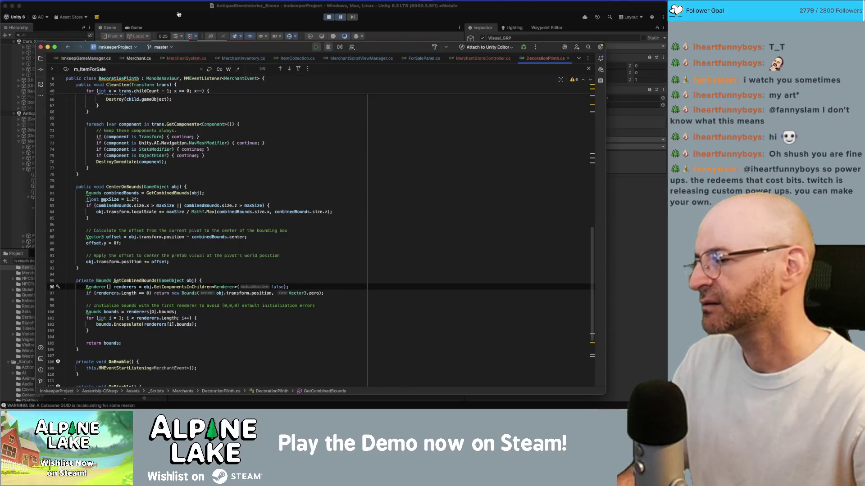
pyautogui.click(203, 237)
pyautogui.click(122, 330)
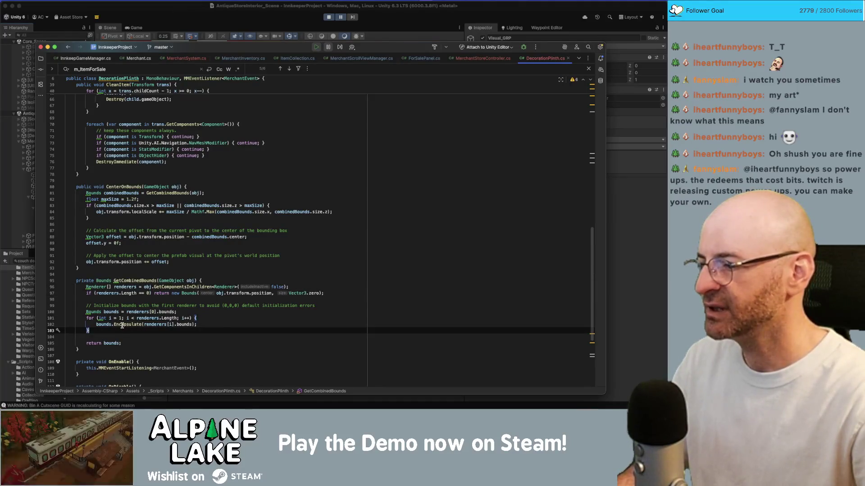
pyautogui.click(184, 304)
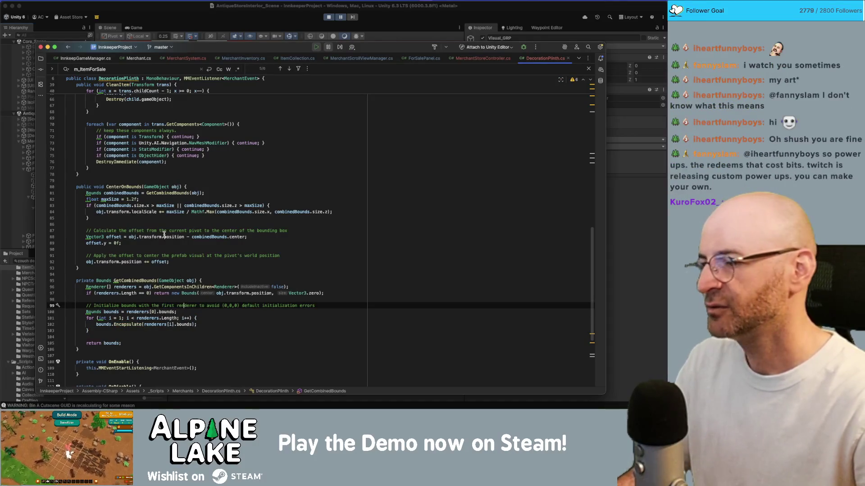
pyautogui.moveTo(163, 235)
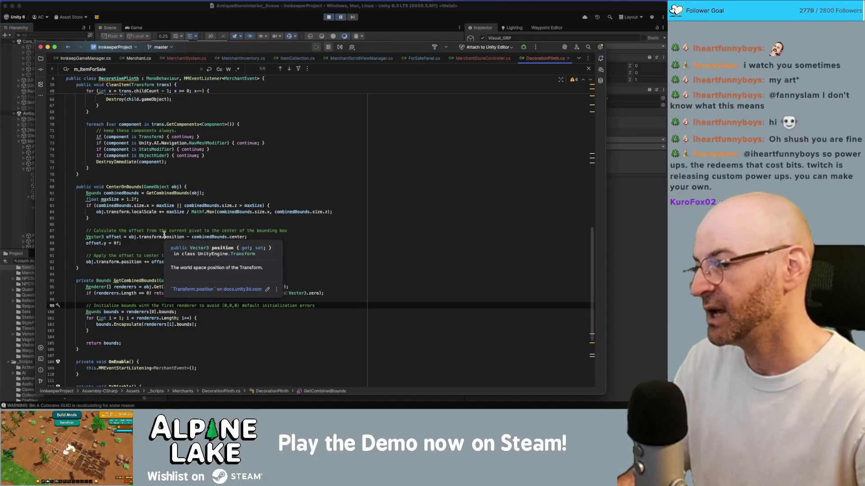
pyautogui.click(163, 275)
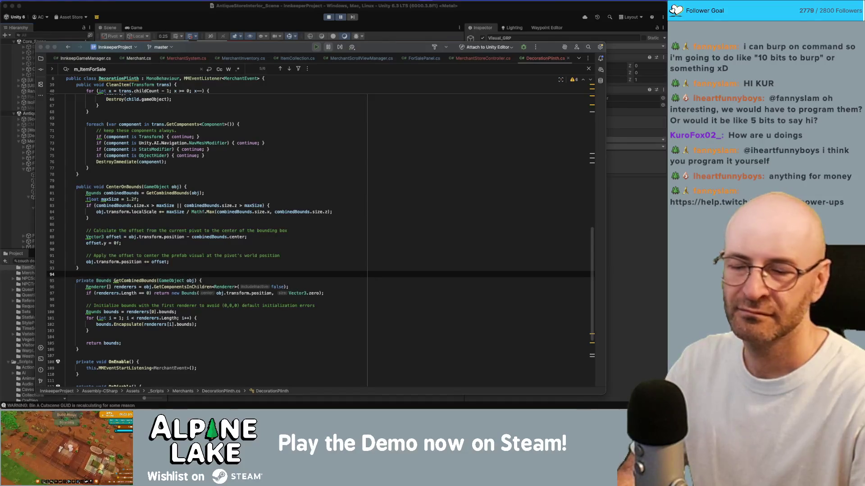
pyautogui.click(128, 324)
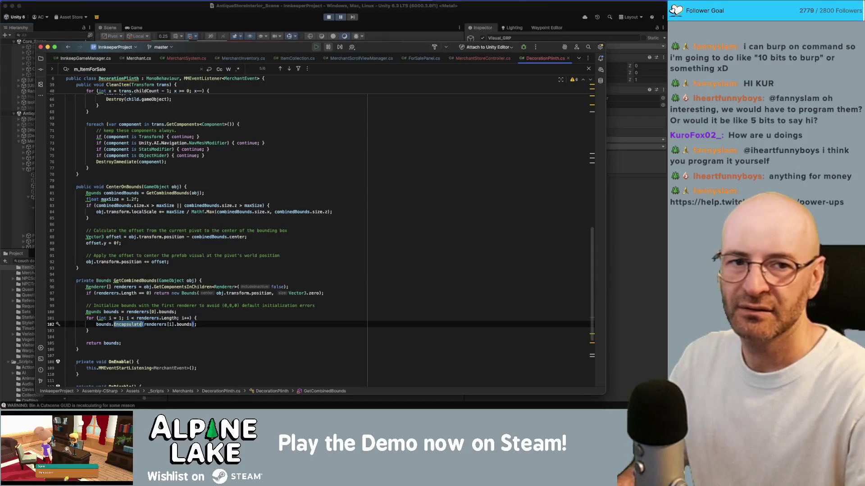
pyautogui.click(710, 254)
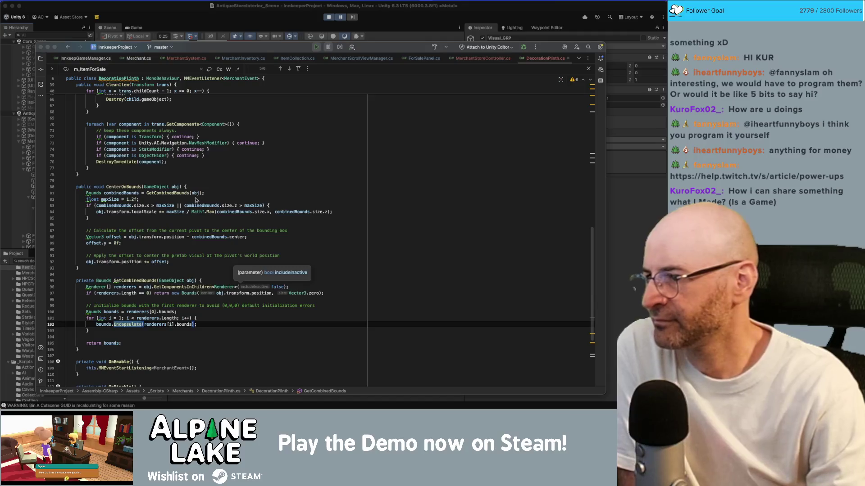
pyautogui.click(118, 187)
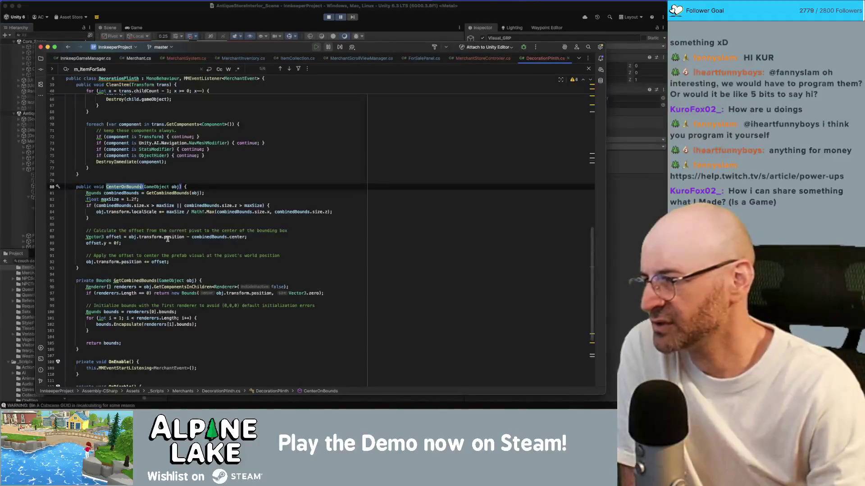
# Step: Highlight the uses of center in CenterOnBounds and check the size-clamping block, then return to Unity
pyautogui.doubleClick(233, 236)
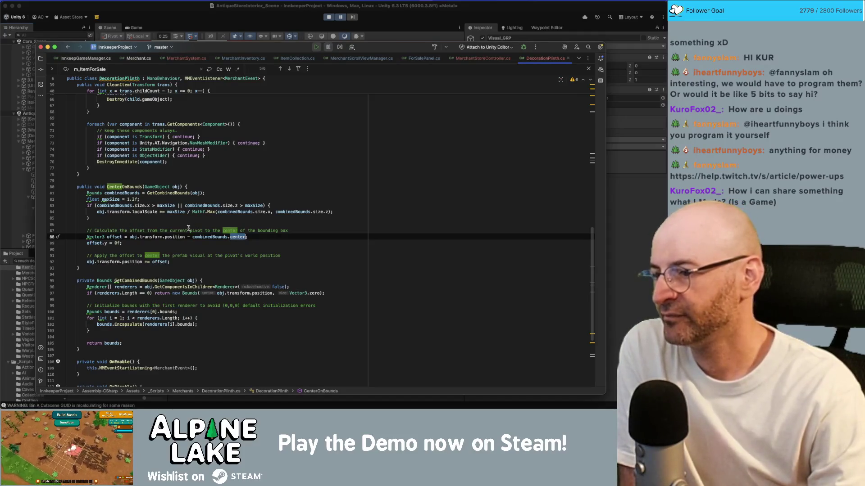
pyautogui.click(181, 219)
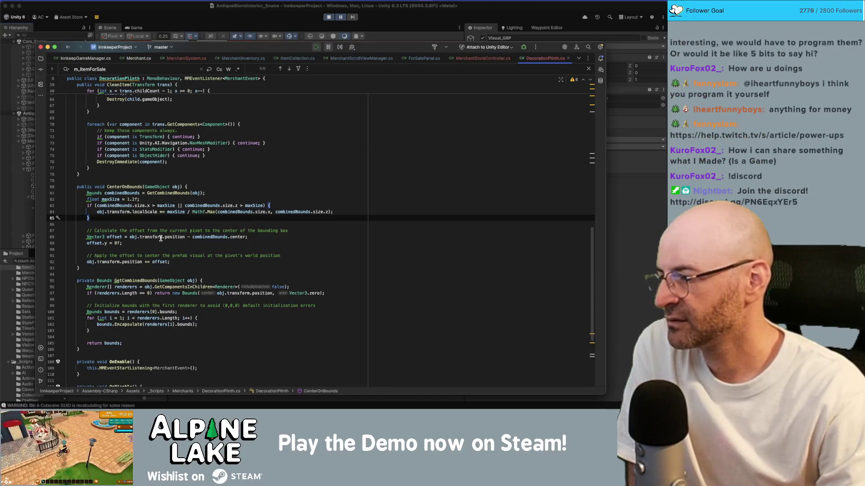
pyautogui.moveTo(161, 238)
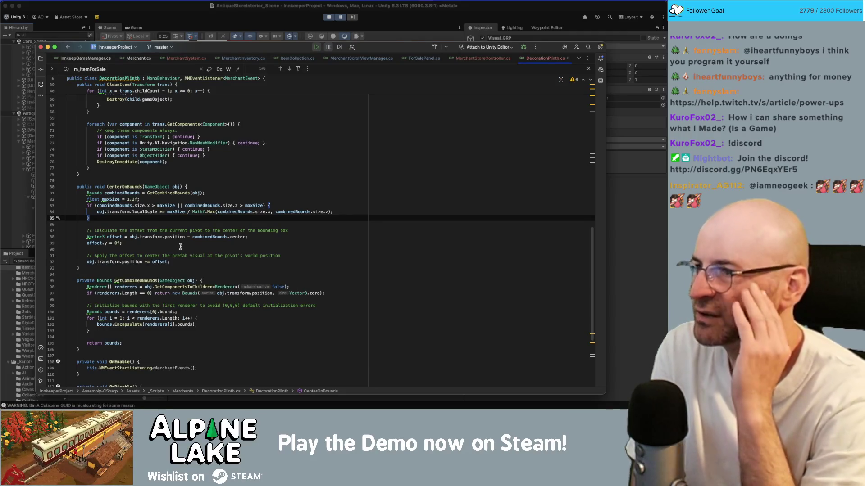
pyautogui.click(167, 26)
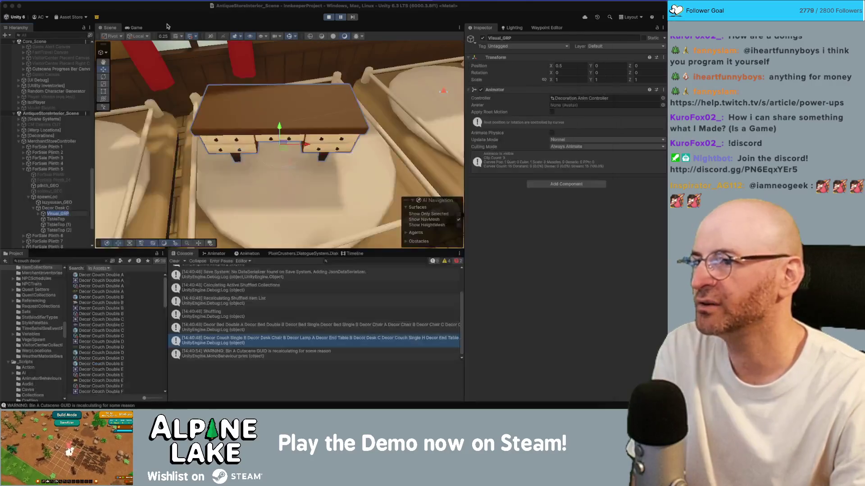
pyautogui.moveTo(252, 118); pyautogui.dragTo(249, 179)
pyautogui.scroll(3, 249, 180)
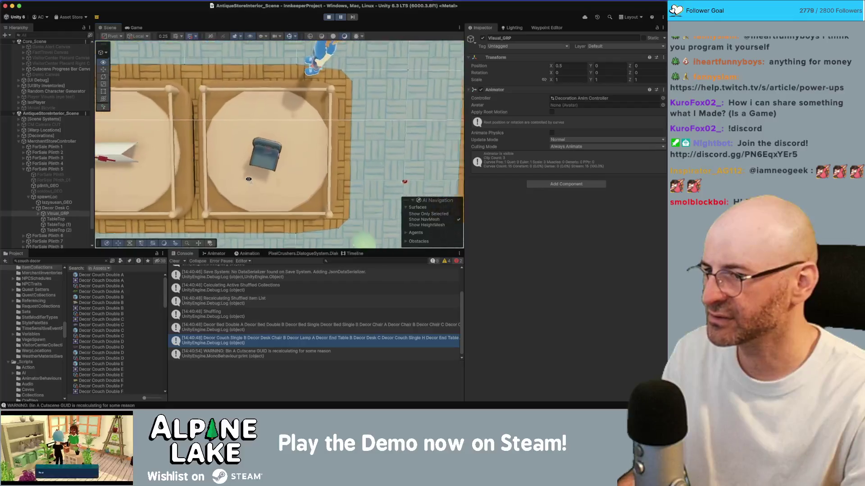
pyautogui.click(276, 156)
pyautogui.scroll(5, 277, 156)
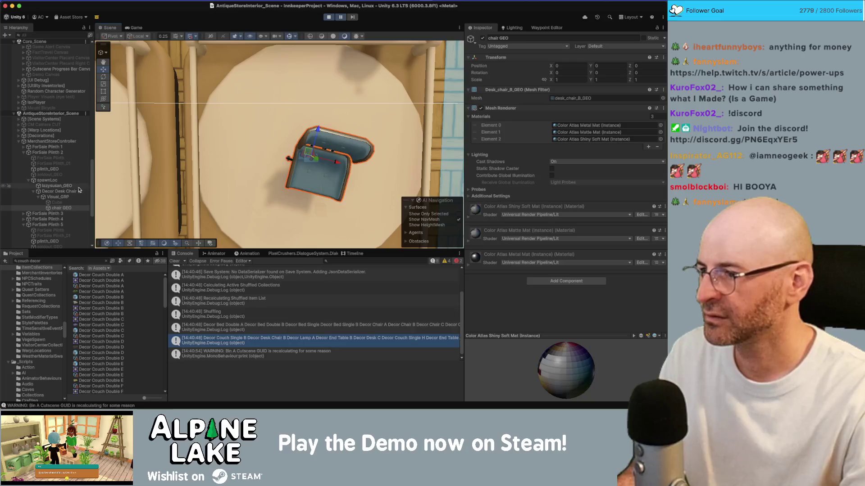
pyautogui.doubleClick(64, 193)
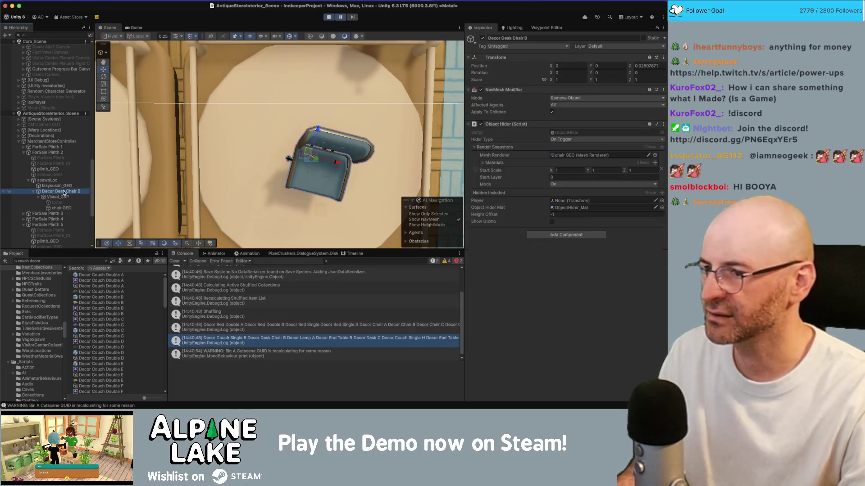
pyautogui.scroll(-3, 329, 143)
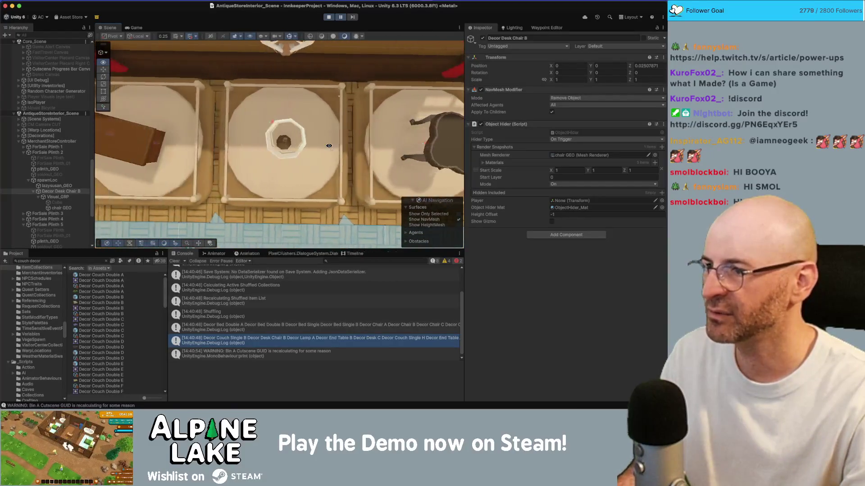
pyautogui.click(276, 131)
pyautogui.moveTo(277, 131)
pyautogui.mouseDown()
pyautogui.moveTo(254, 87)
pyautogui.moveTo(297, 77)
pyautogui.mouseUp()
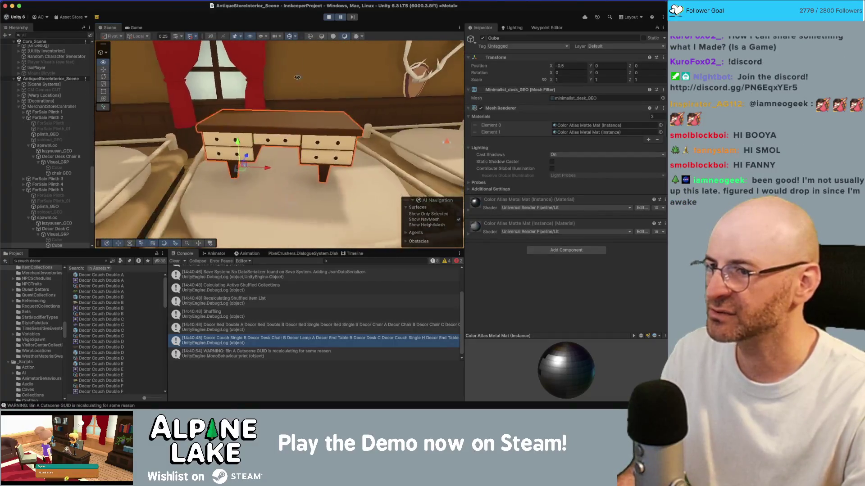
pyautogui.moveTo(327, 119)
pyautogui.mouseDown()
pyautogui.moveTo(316, 209)
pyautogui.moveTo(270, 180)
pyautogui.moveTo(274, 112)
pyautogui.mouseUp()
pyautogui.click(242, 158)
pyautogui.scroll(5, 243, 170)
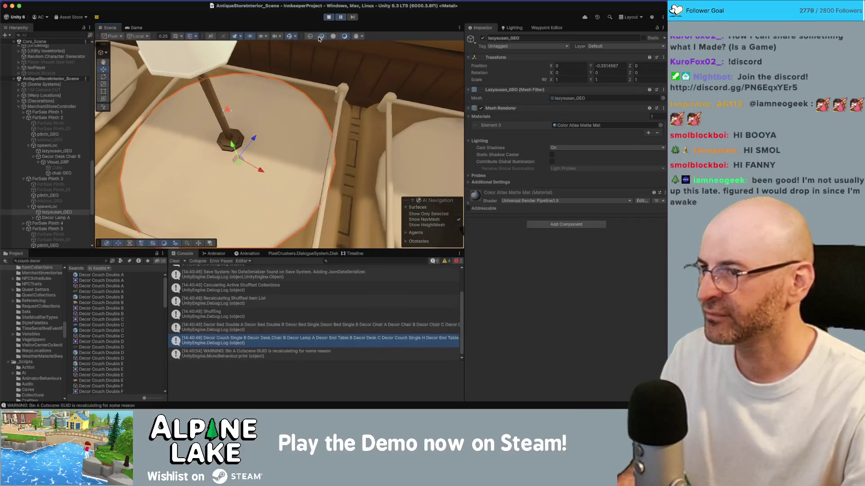
# Step: Orbit around the lazy susan, chair and desk on the plinths, then switch to DecorationPlinth.cs in Rider
pyautogui.moveTo(203, 130)
pyautogui.mouseDown()
pyautogui.moveTo(155, 125)
pyautogui.moveTo(356, 187)
pyautogui.moveTo(366, 175)
pyautogui.mouseUp()
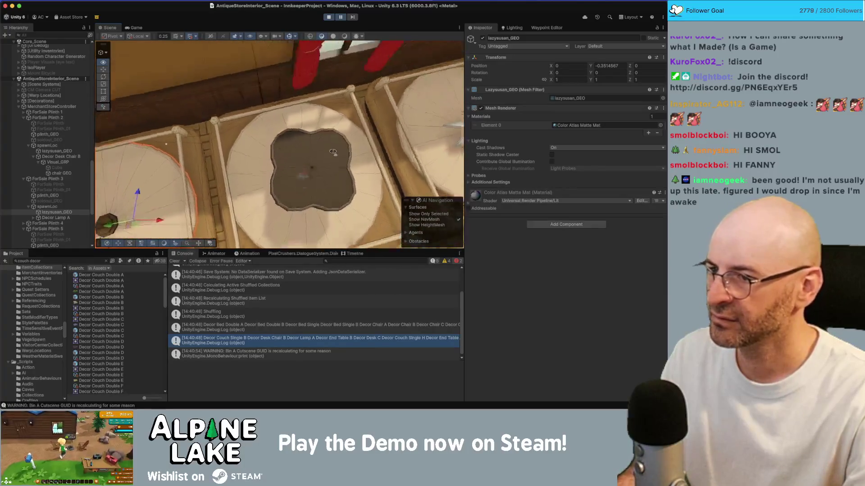
pyautogui.moveTo(339, 96); pyautogui.dragTo(316, 90)
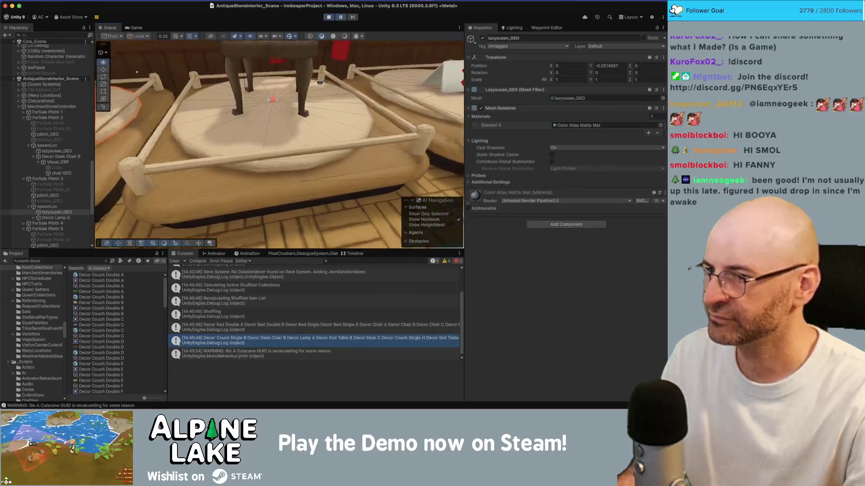
pyautogui.moveTo(443, 104); pyautogui.dragTo(481, 103)
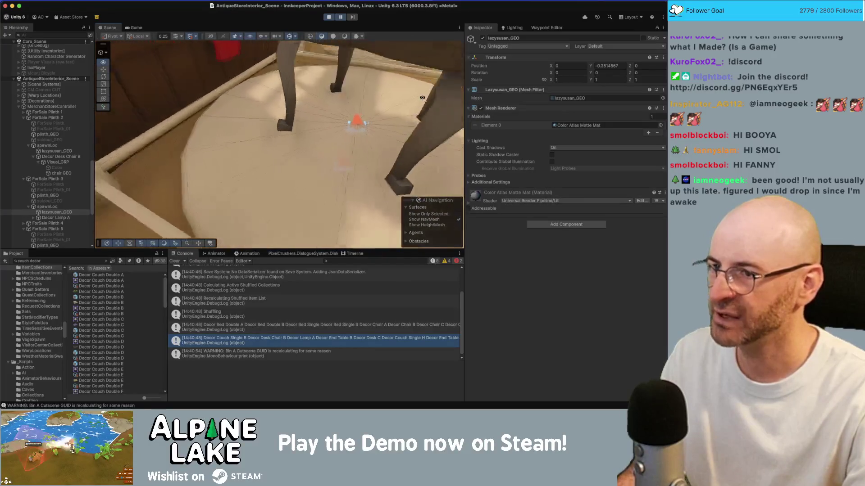
pyautogui.moveTo(287, 91); pyautogui.dragTo(288, 92)
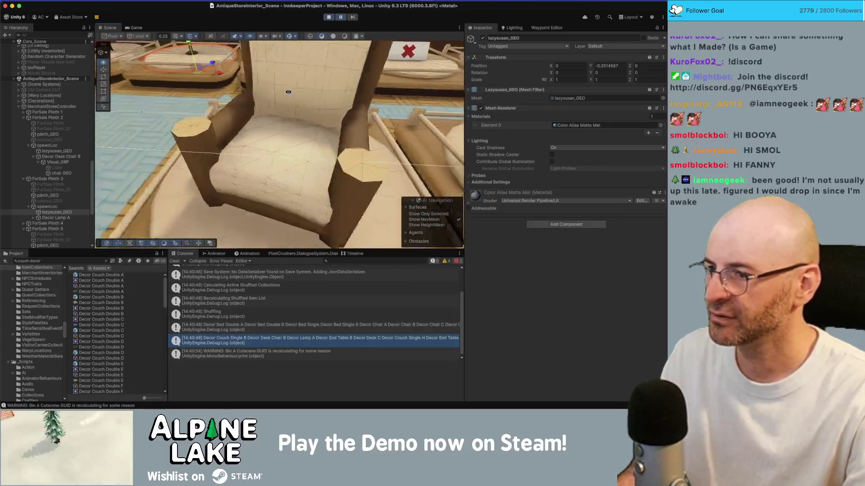
pyautogui.scroll(2, 281, 97)
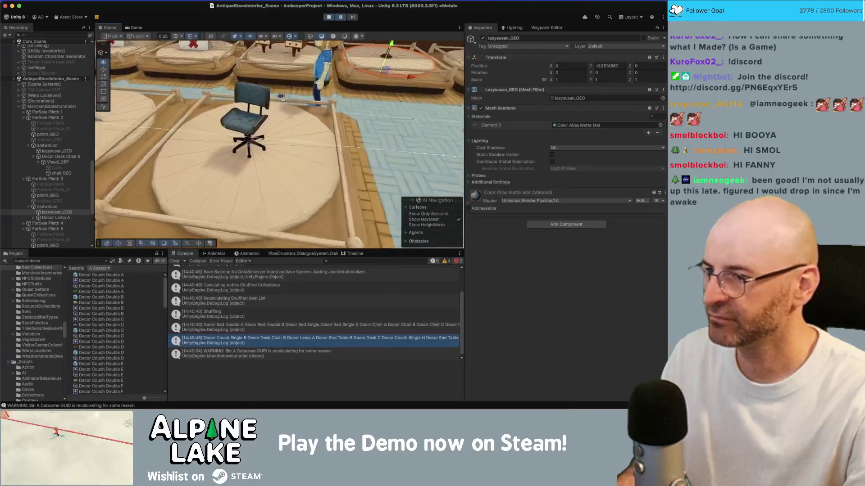
pyautogui.moveTo(370, 99)
pyautogui.mouseDown()
pyautogui.moveTo(444, 131)
pyautogui.moveTo(469, 168)
pyautogui.moveTo(315, 144)
pyautogui.moveTo(285, 66)
pyautogui.mouseUp()
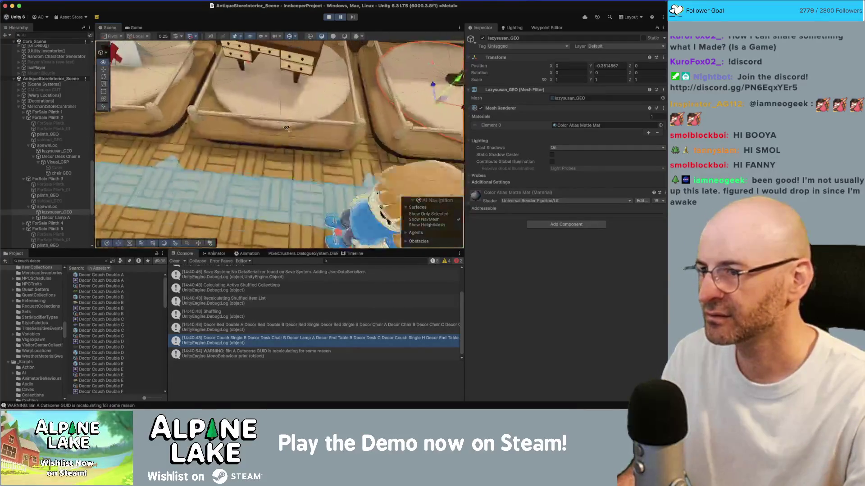
pyautogui.moveTo(327, 75); pyautogui.dragTo(348, 80)
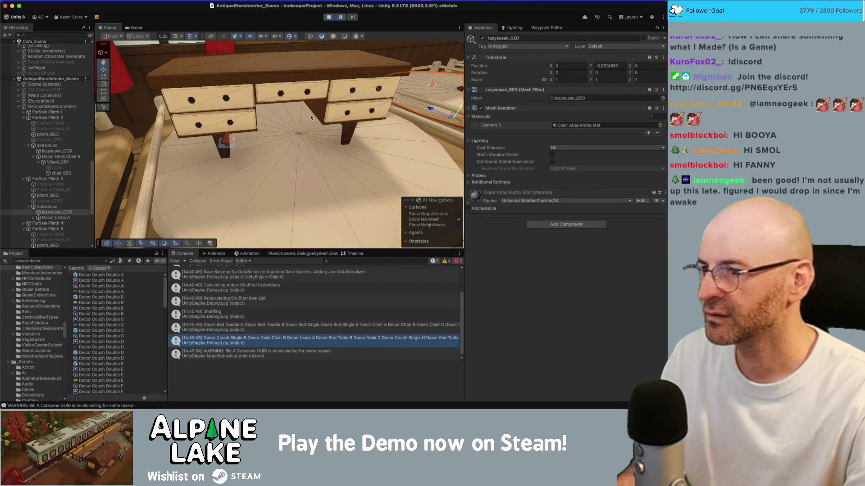
pyautogui.moveTo(301, 101)
pyautogui.mouseDown()
pyautogui.moveTo(282, 202)
pyautogui.moveTo(270, 178)
pyautogui.mouseUp()
pyautogui.press('super+Tab')
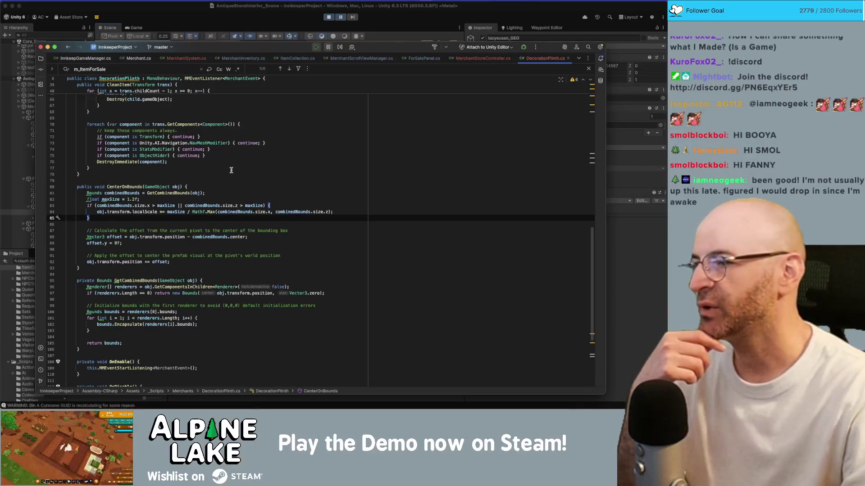
# Step: Scroll through the CenterOnBounds and SpawnItem code in DecorationPlinth.cs, then return to Unity
pyautogui.rightClick(227, 191)
pyautogui.click(227, 189)
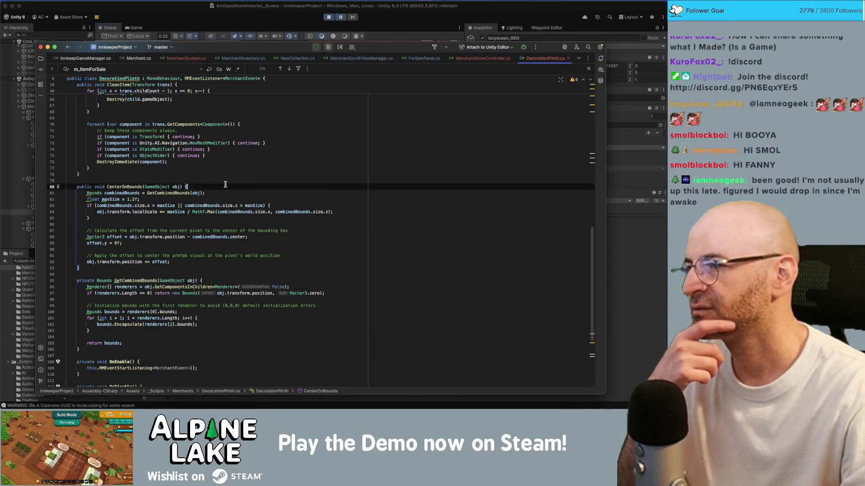
pyautogui.scroll(2, 222, 195)
pyautogui.scroll(-3, 222, 196)
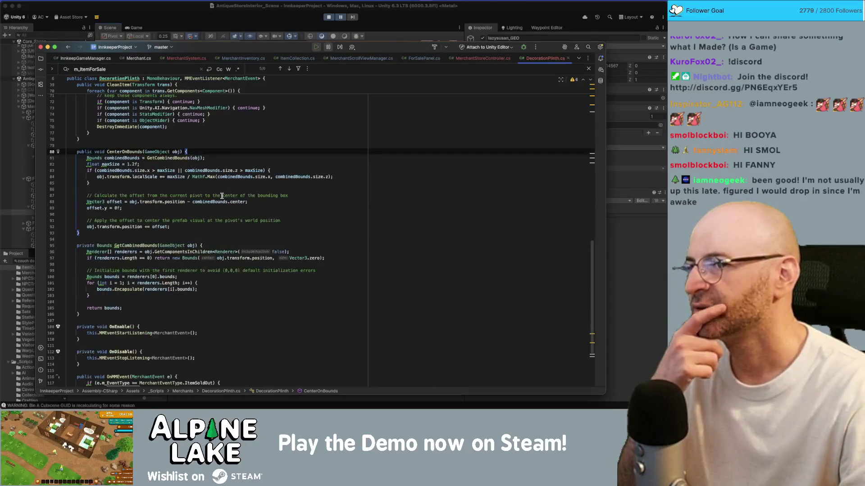
pyautogui.scroll(-5, 222, 196)
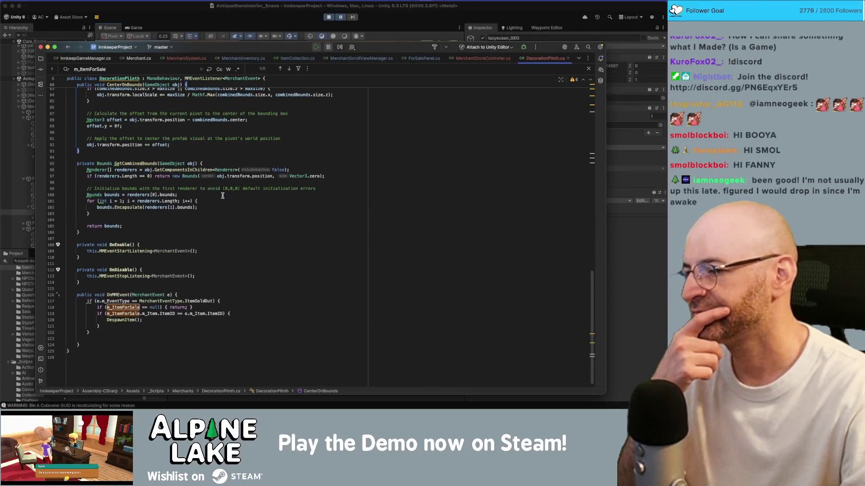
pyautogui.scroll(6, 222, 195)
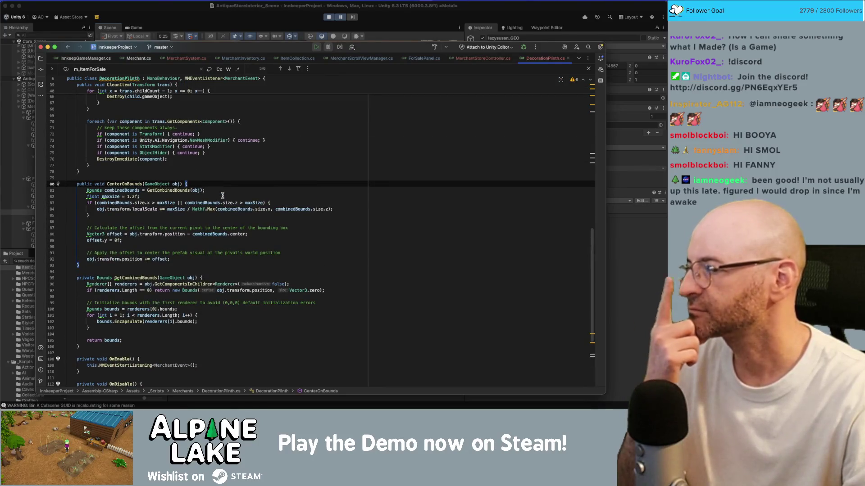
pyautogui.scroll(15, 222, 195)
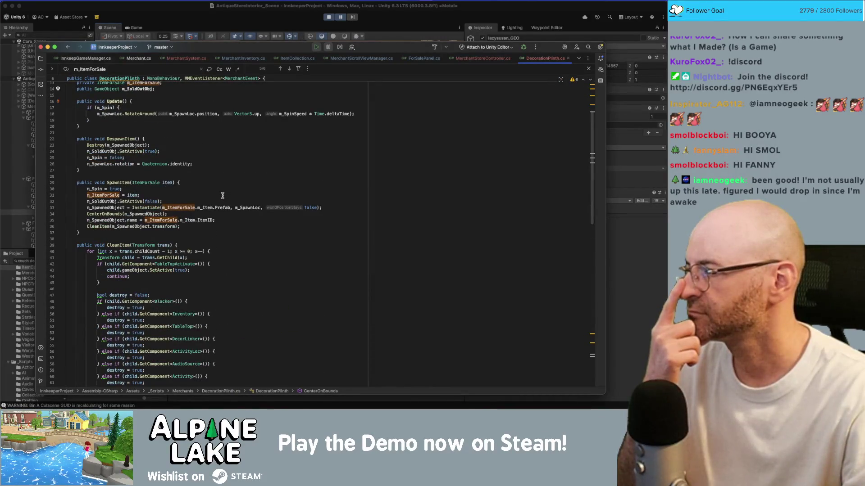
pyautogui.click(331, 35)
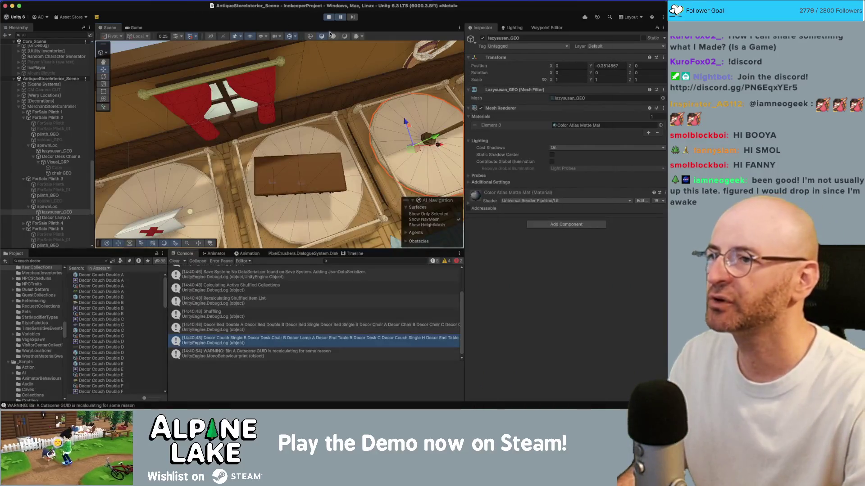
# Step: Exit Play mode in Unity and switch through Rider to the Obsidian notes
pyautogui.click(330, 18)
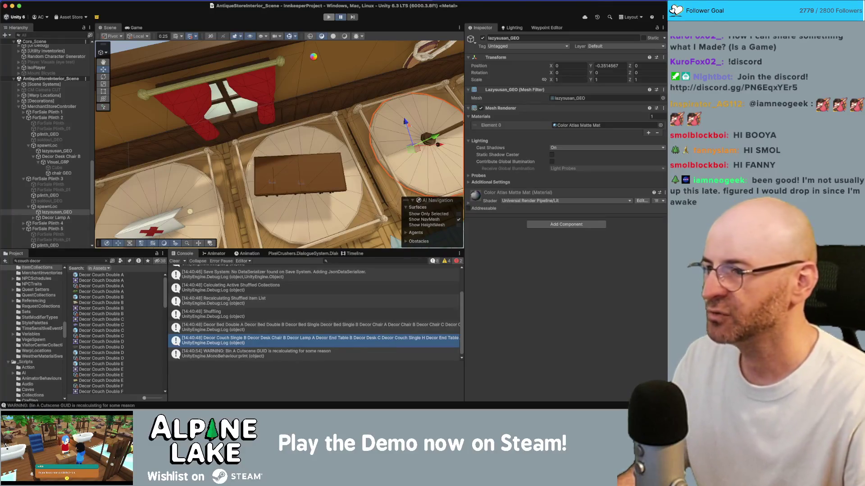
pyautogui.press('super+Tab')
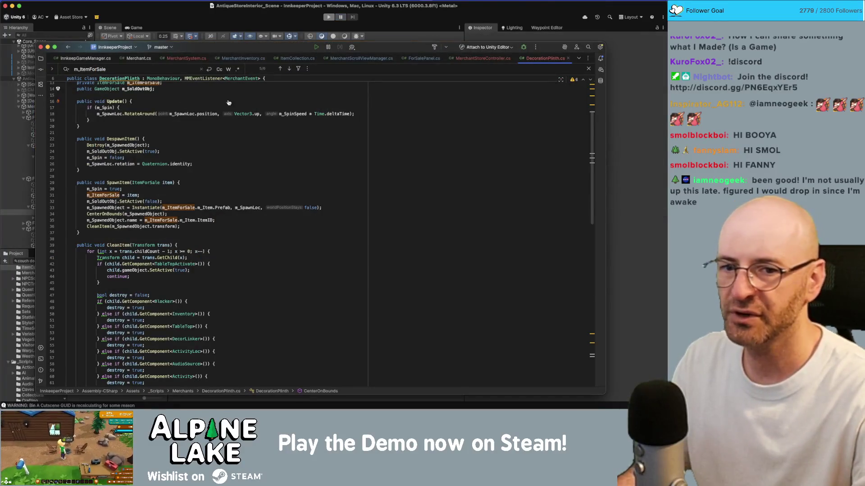
pyautogui.press('super+Tab')
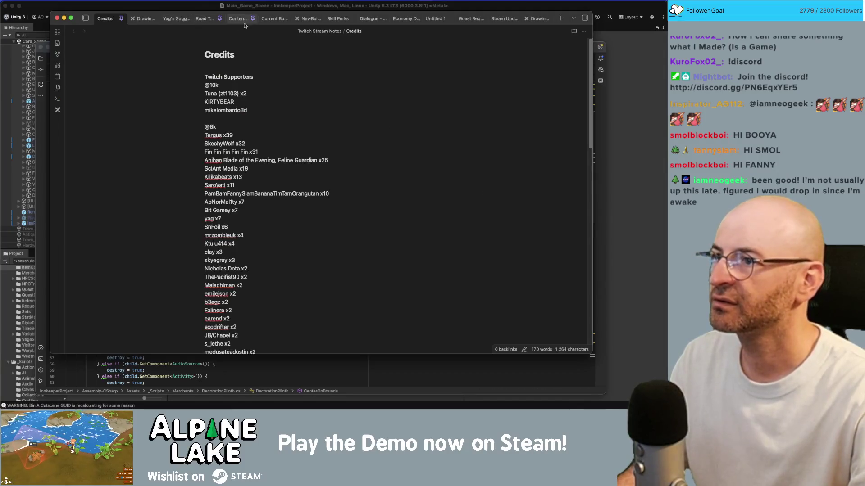
# Step: Log the bug 'decorations longer than 1 unit are not centered on for sale plinths in the antique shop' in Current Bugs
pyautogui.click(272, 19)
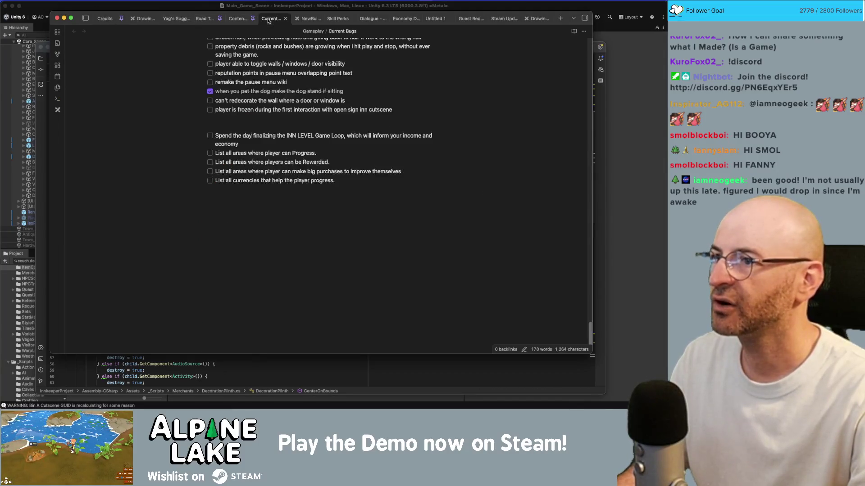
pyautogui.click(352, 187)
pyautogui.press('Return')
pyautogui.write('decorations longer than 1 unit are not centered on for sale plinths in the antique shop')
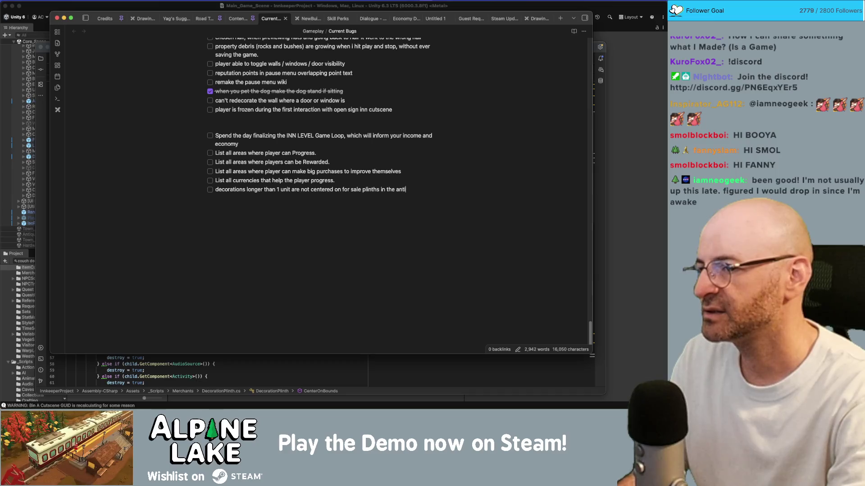
pyautogui.click(201, 10)
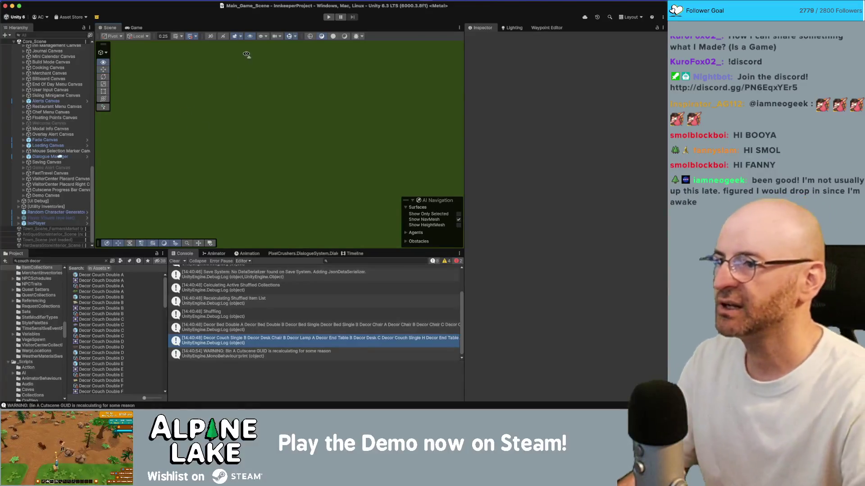
pyautogui.scroll(-5, 245, 53)
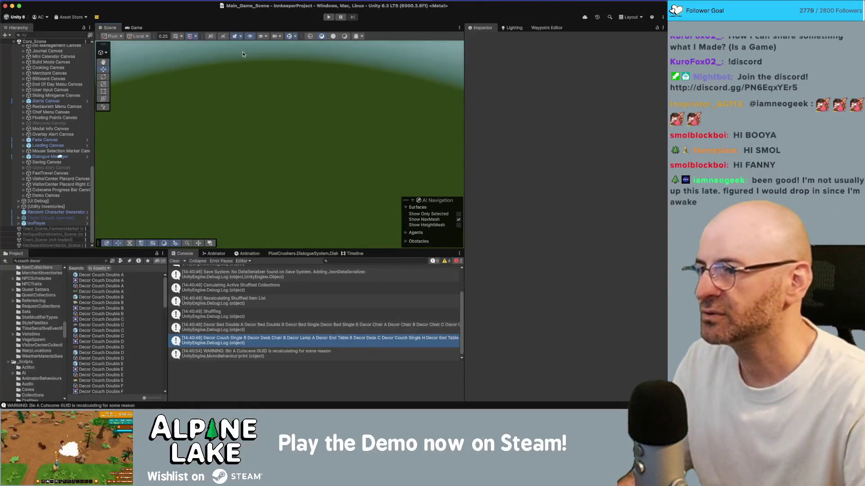
pyautogui.click(58, 261)
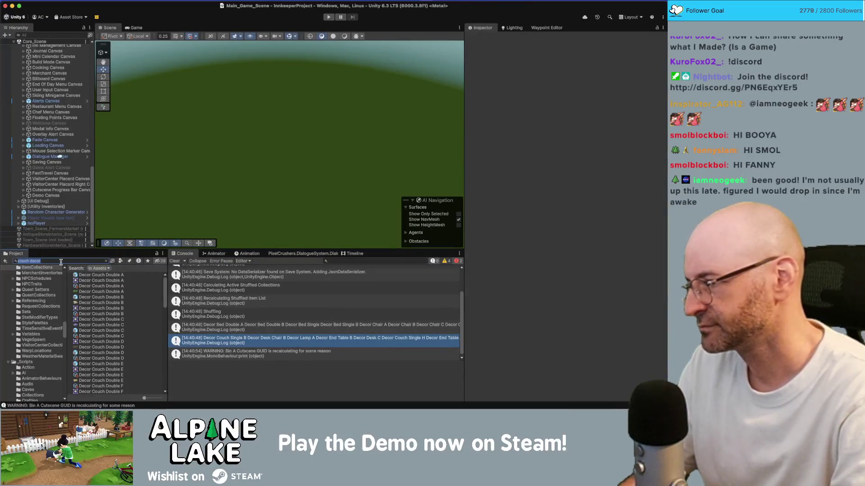
# Step: Search the Project window for the Oriel merchant item collections
pyautogui.write('or')
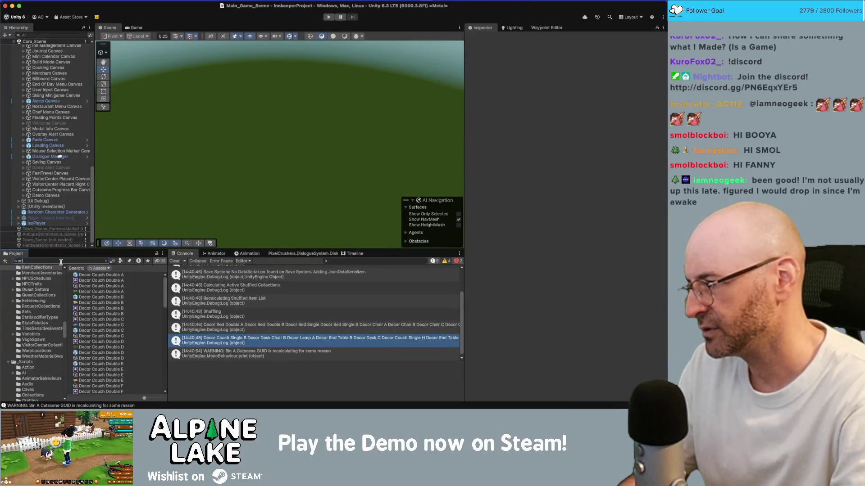
pyautogui.write('ch')
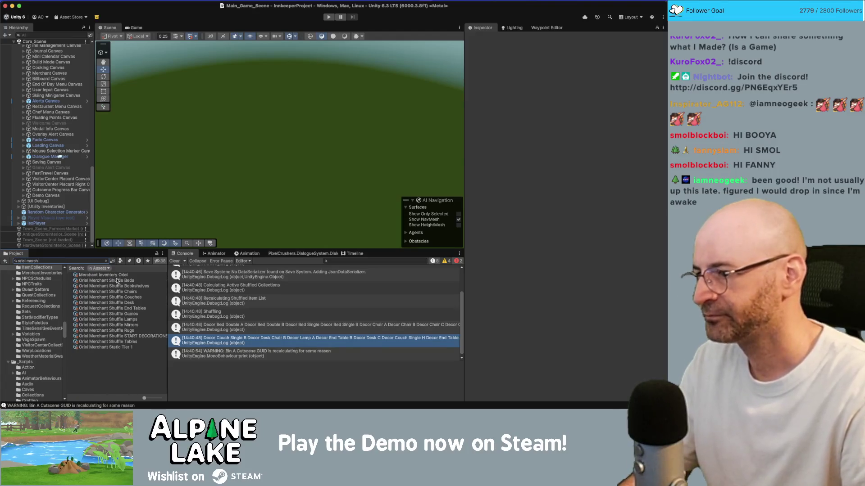
# Step: Duplicate the Oriel Merchant Shuffle Beds item collection
pyautogui.click(117, 281)
pyautogui.click(106, 261)
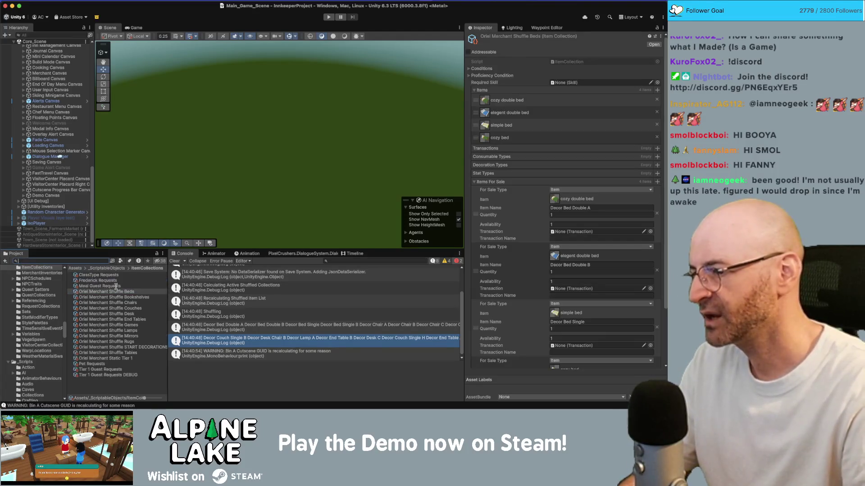
pyautogui.click(135, 292)
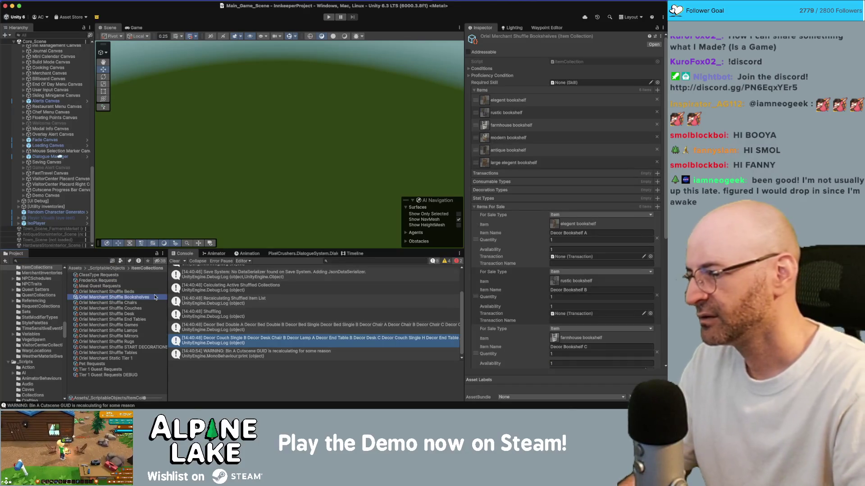
pyautogui.press('super+d')
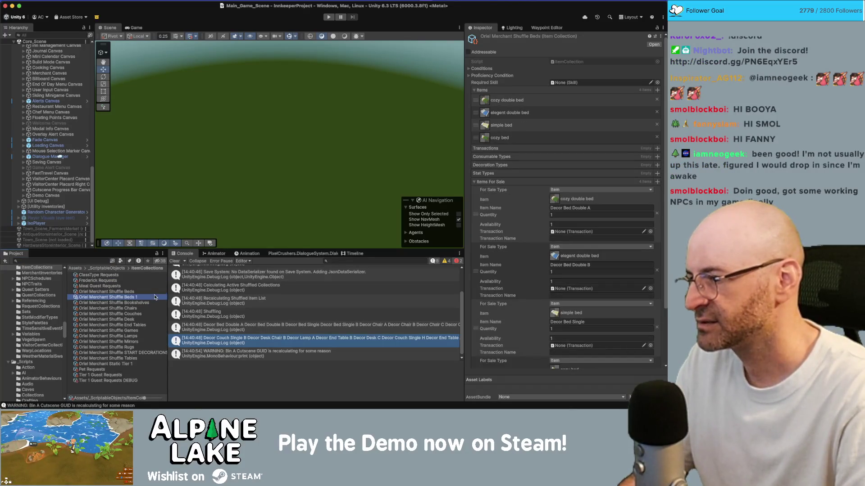
# Step: Rename the copy to 'Carlos Merchant Shuffle Tier 1 Crafting'
pyautogui.press('Return')
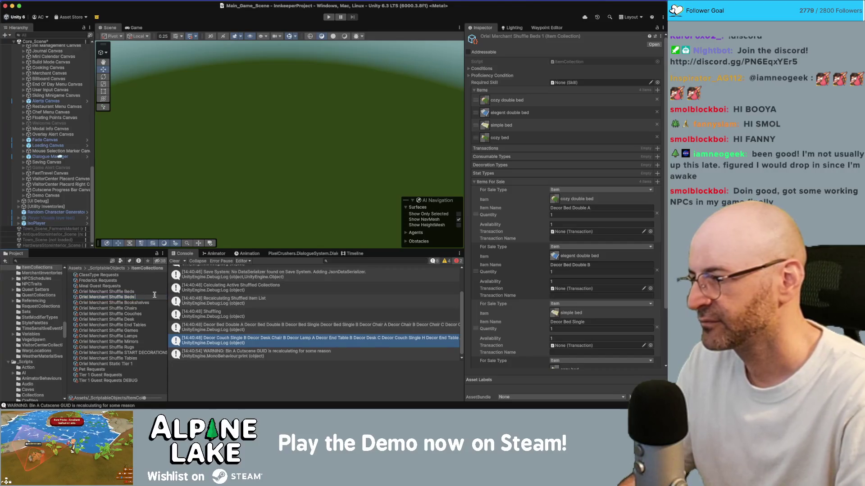
pyautogui.press('Right')
pyautogui.press('BackSpace')
pyautogui.press('BackSpace')
pyautogui.press('Home')
pyautogui.hotkey('shift', 'alt', 'Right')
pyautogui.write('Carlos')
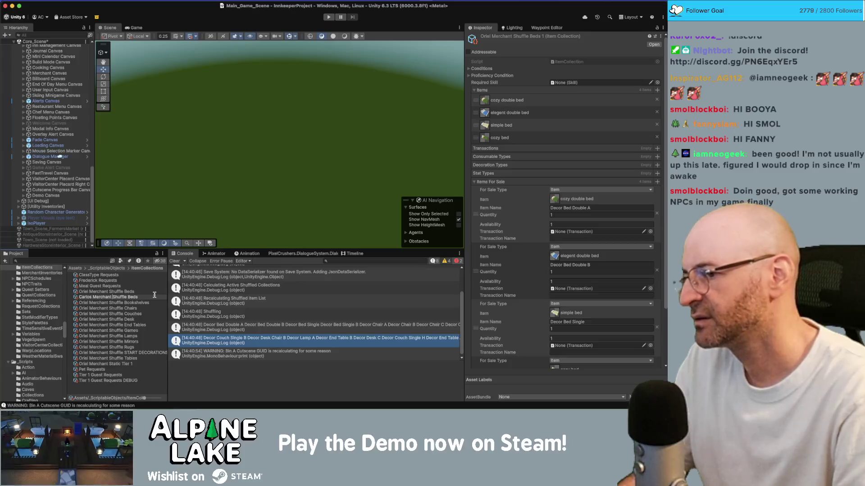
pyautogui.hotkey('shift', 'alt', 'Left')
pyautogui.write('Tier 1')
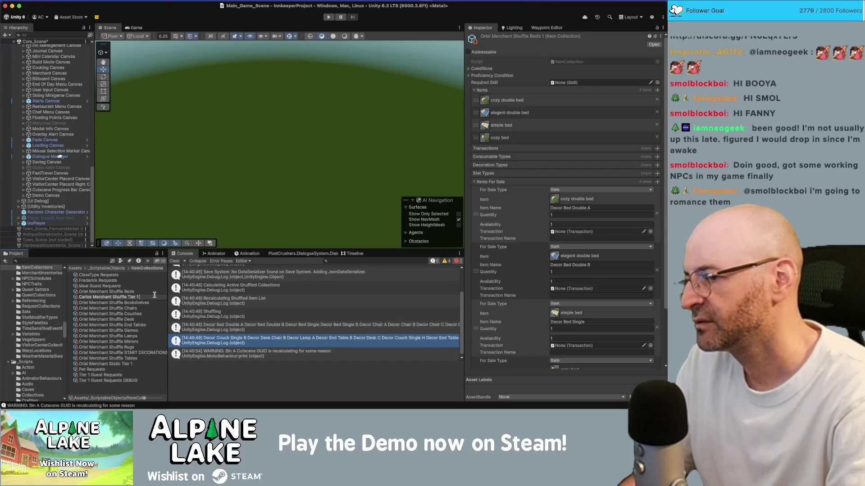
pyautogui.press('BackSpace')
pyautogui.press('BackSpace')
pyautogui.press('BackSpace')
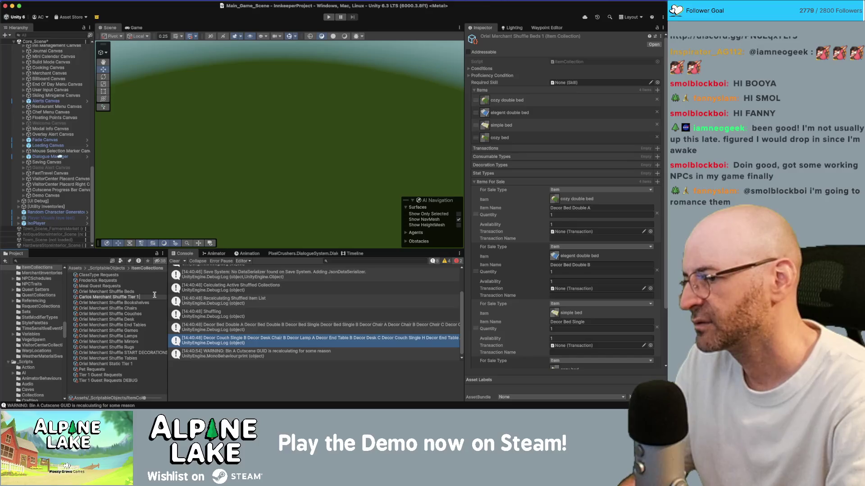
pyautogui.write('ting')
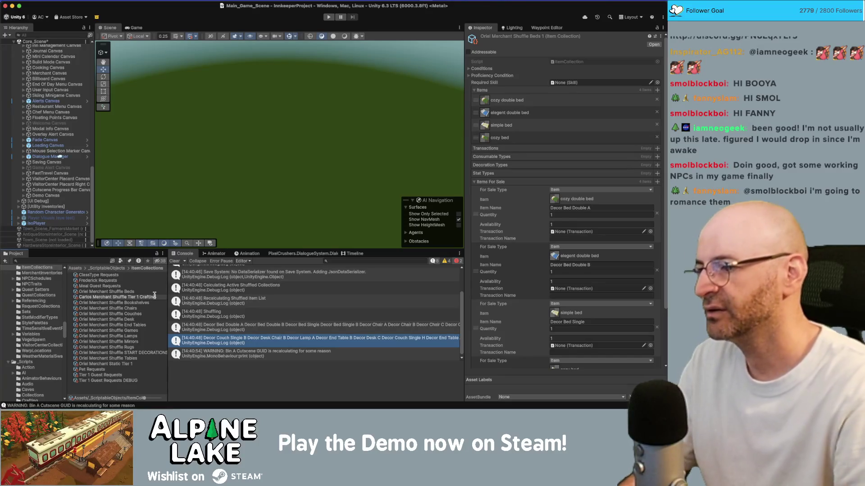
pyautogui.press('Return')
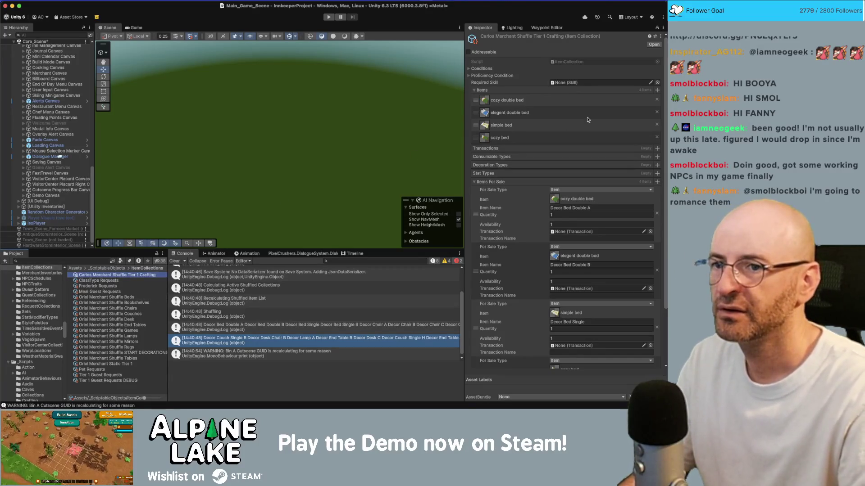
# Step: Remove all bed entries from Items and clear the Items For Sale list
pyautogui.tripleClick(656, 100)
pyautogui.click(657, 100)
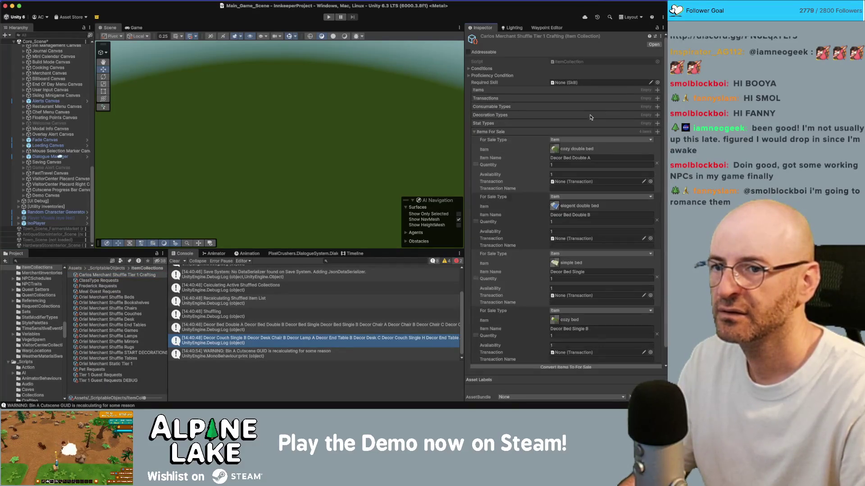
pyautogui.rightClick(566, 138)
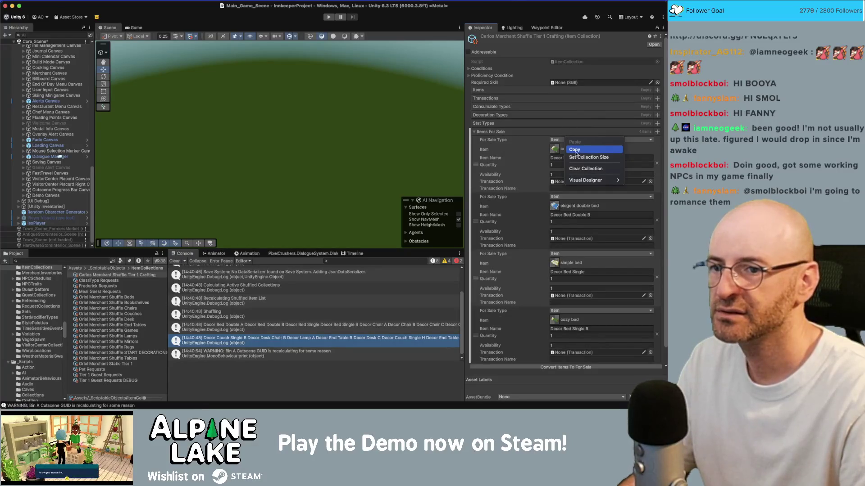
pyautogui.click(581, 168)
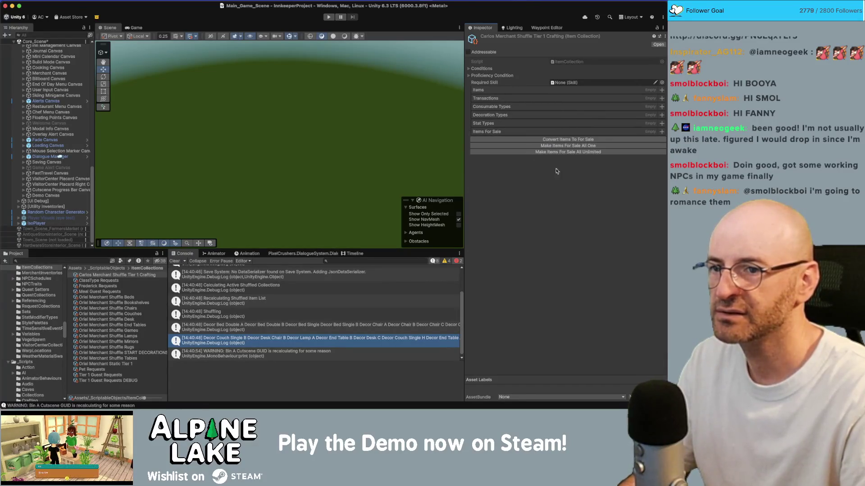
# Step: Add Item Recipe Decor Campfire as the first transaction
pyautogui.click(662, 99)
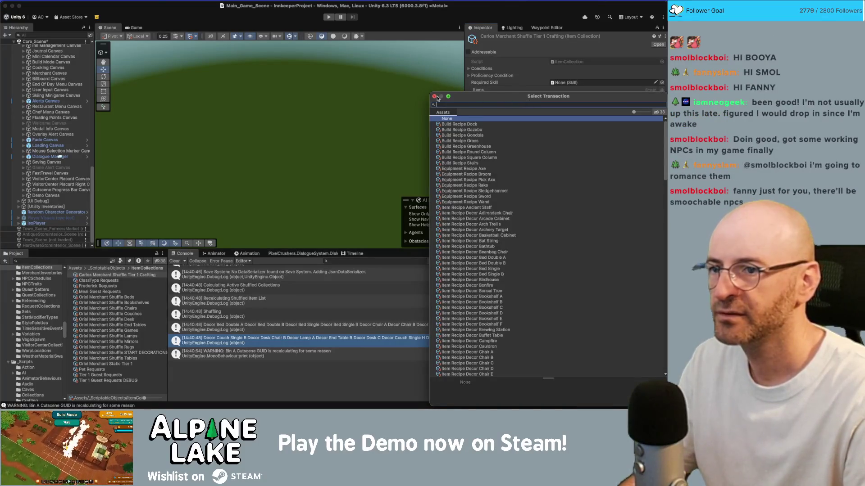
pyautogui.moveTo(447, 98)
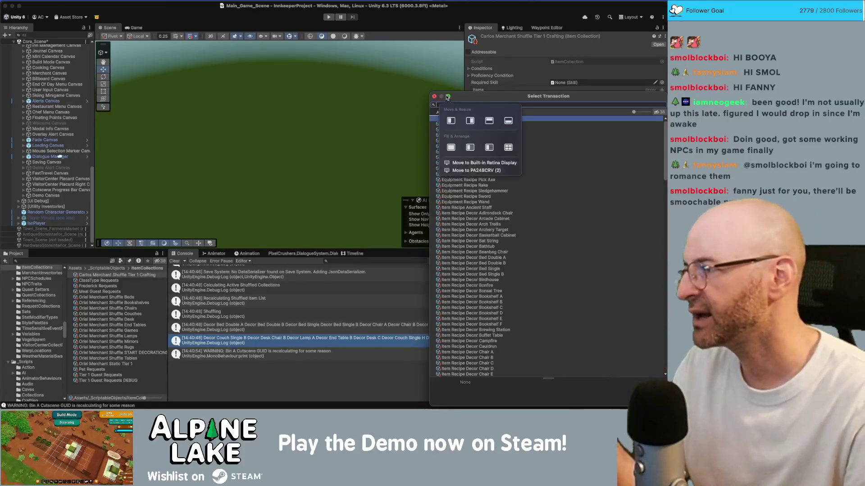
pyautogui.moveTo(444, 99); pyautogui.dragTo(431, 94)
pyautogui.moveTo(435, 94)
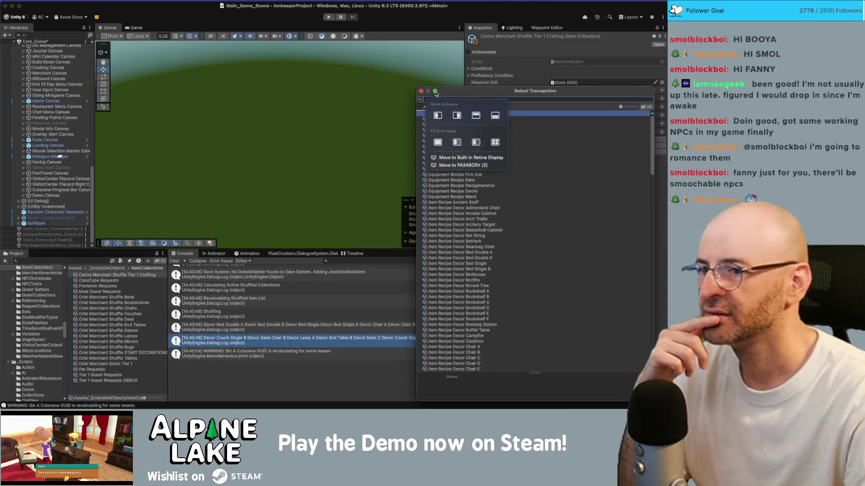
pyautogui.moveTo(458, 93); pyautogui.dragTo(366, 61)
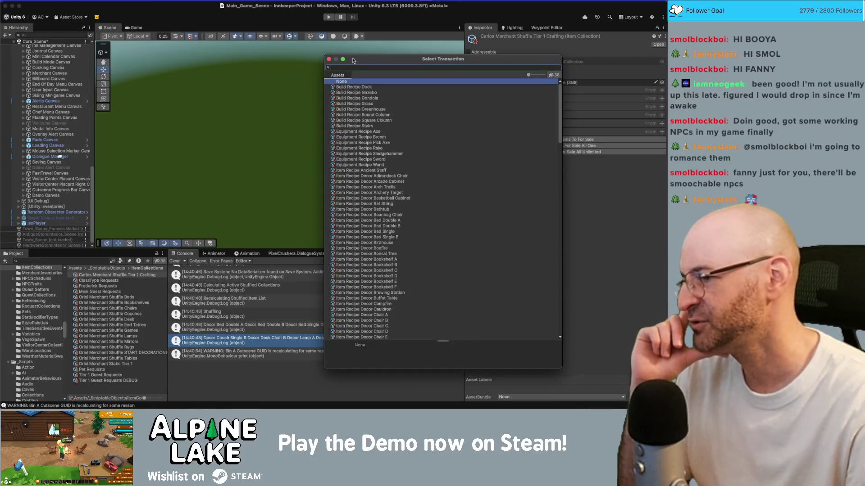
pyautogui.moveTo(362, 61)
pyautogui.mouseDown()
pyautogui.moveTo(318, 57)
pyautogui.moveTo(299, 34)
pyautogui.mouseUp()
pyautogui.scroll(-20, 342, 207)
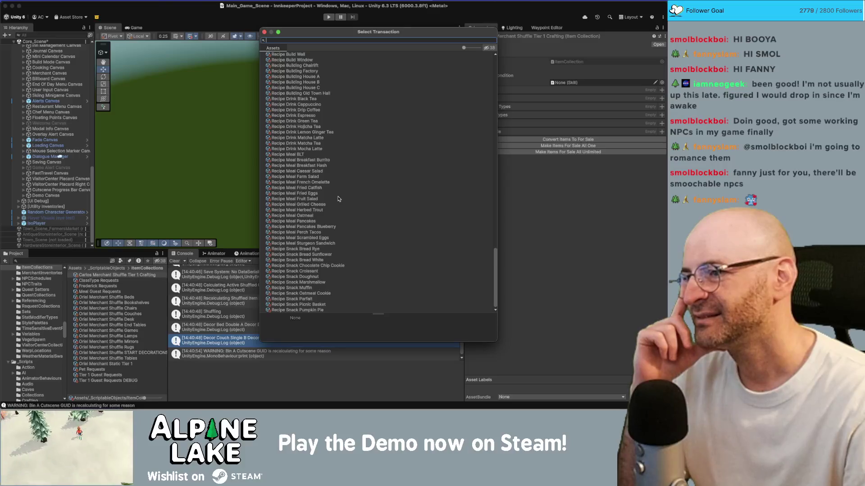
pyautogui.scroll(10, 339, 198)
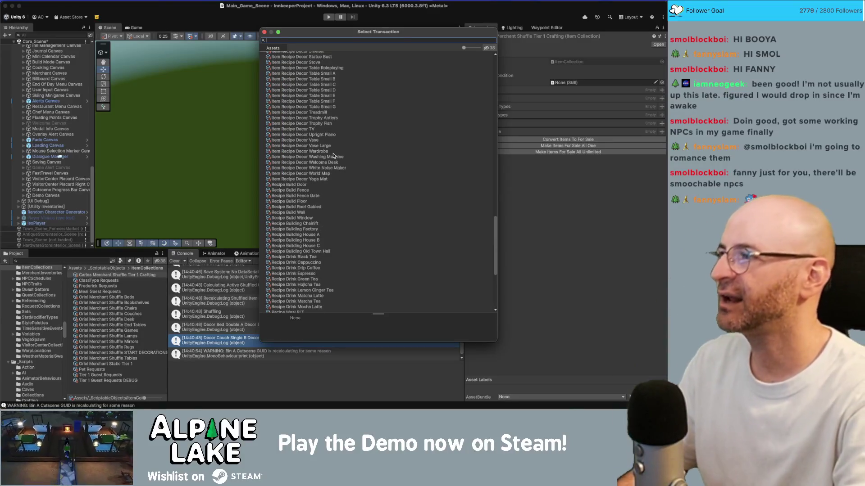
pyautogui.write('campfire')
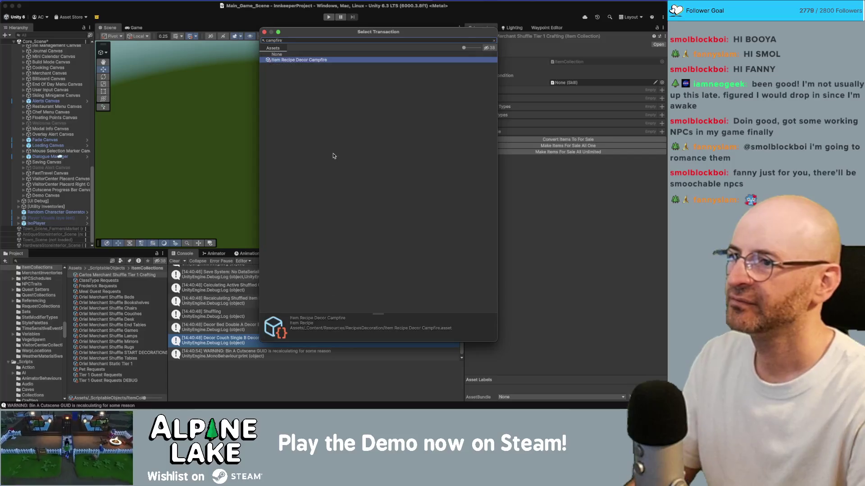
pyautogui.press('Return')
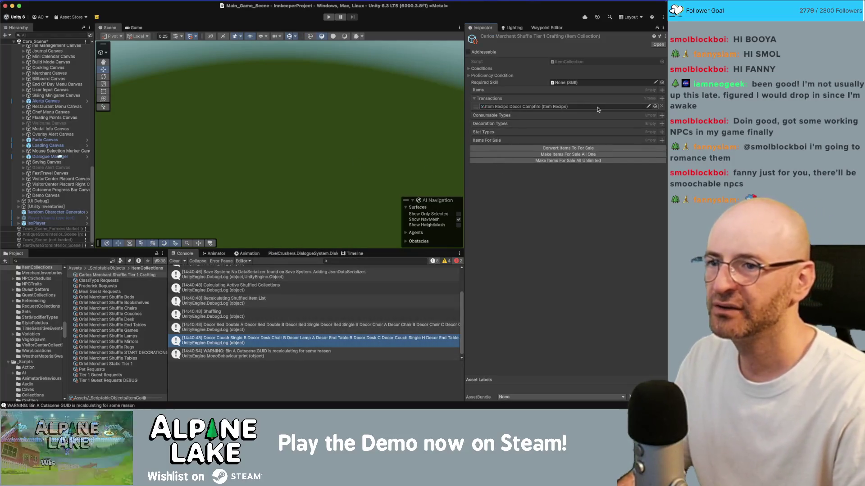
pyautogui.click(654, 106)
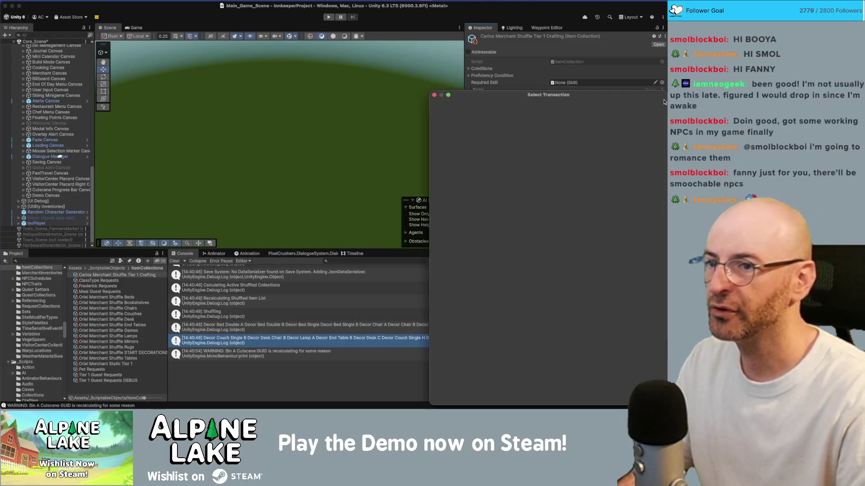
# Step: Add Recipe Build Floor as a transaction and move it above the campfire recipe
pyautogui.write('foundation')
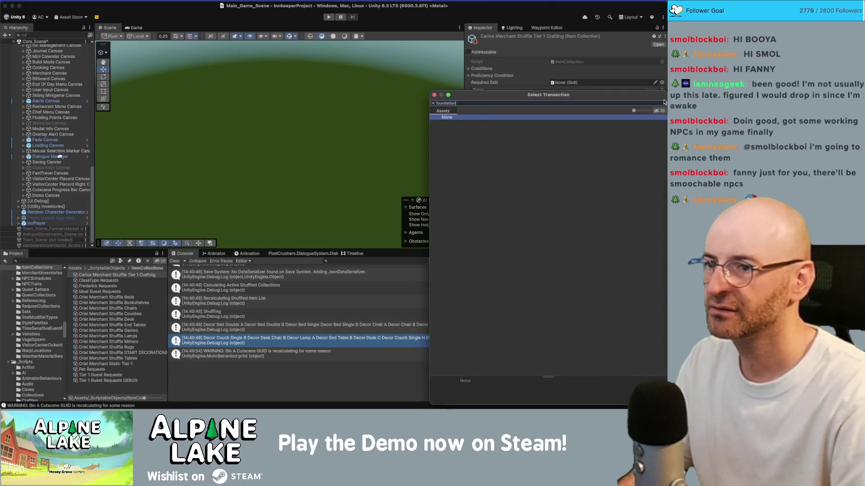
pyautogui.write('build')
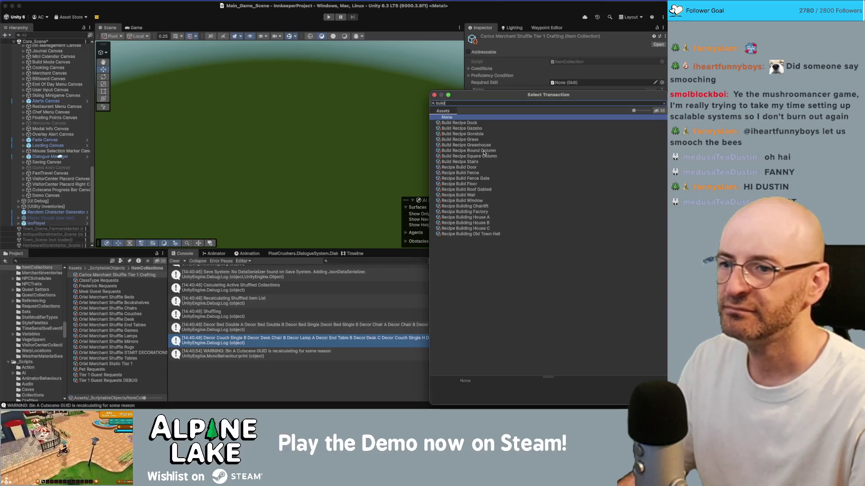
pyautogui.doubleClick(476, 185)
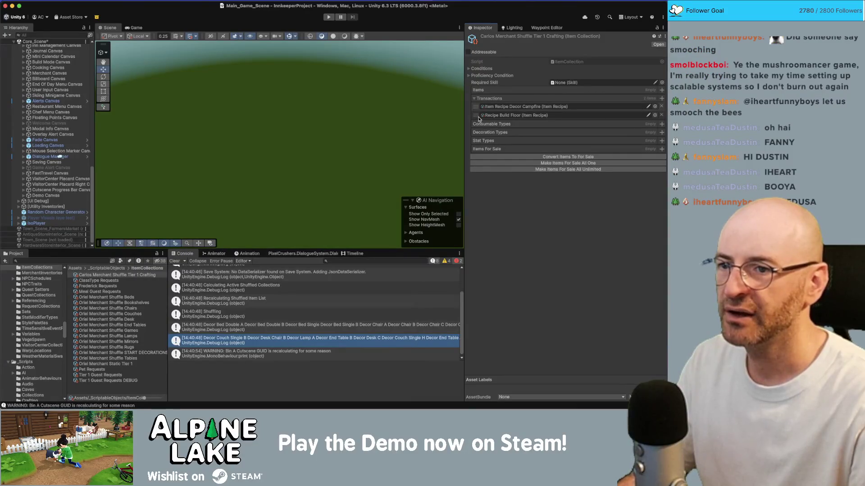
pyautogui.moveTo(477, 116); pyautogui.dragTo(478, 113)
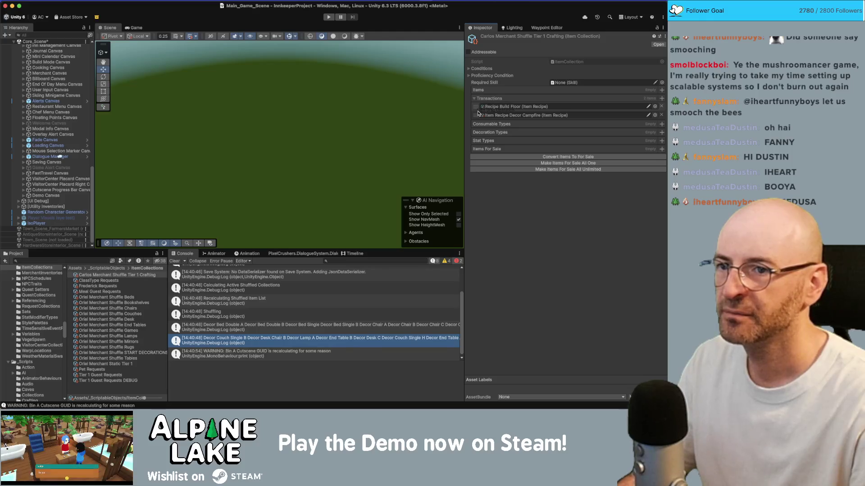
# Step: Rename the collection asset, replacing 'Shuffle' with 'Static', to 'Carlos Merchant Static Tier 1 Crafting'
pyautogui.click(146, 277)
pyautogui.click(160, 274)
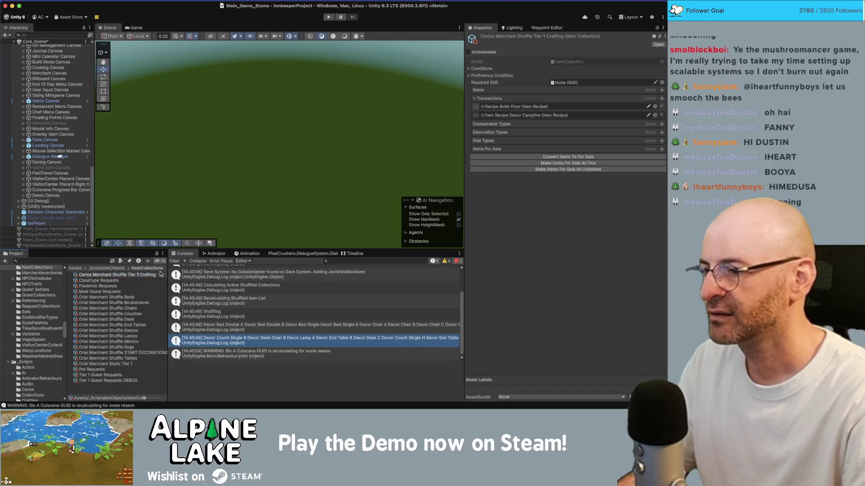
pyautogui.hotkey('shift', 'alt', 'Left')
pyautogui.press('Right')
pyautogui.write('Static')
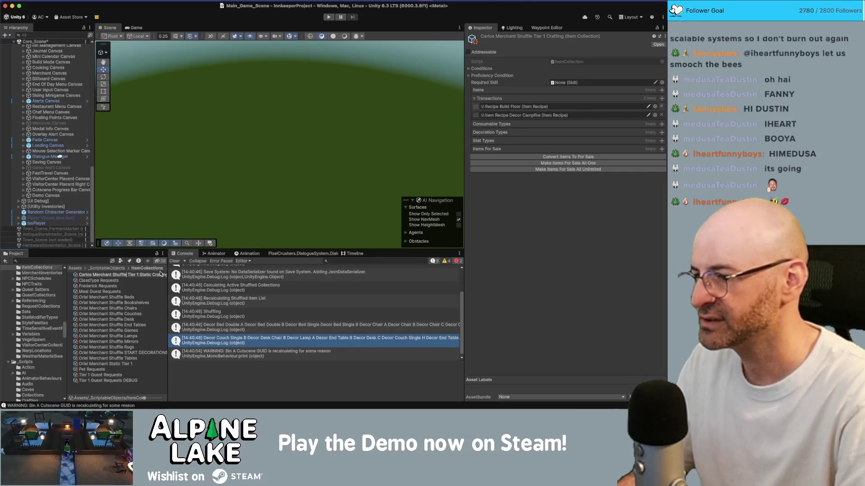
pyautogui.hotkey('alt', 'shift', 'Left')
pyautogui.write('Static')
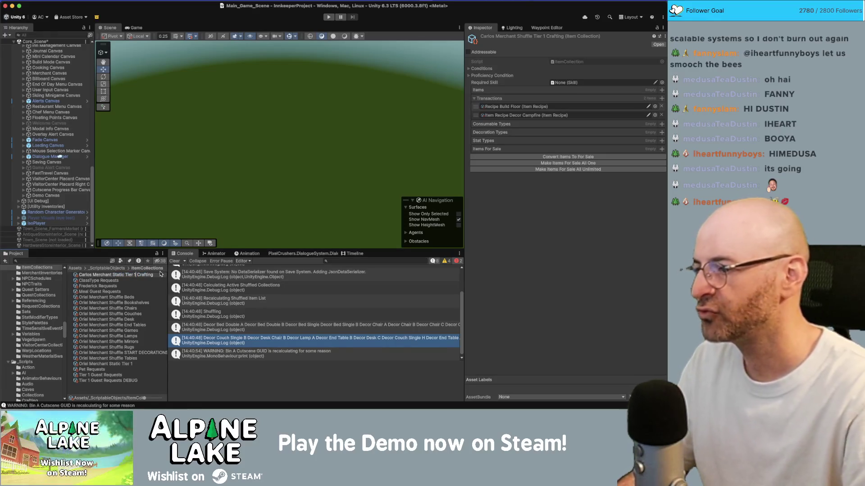
pyautogui.press('Return')
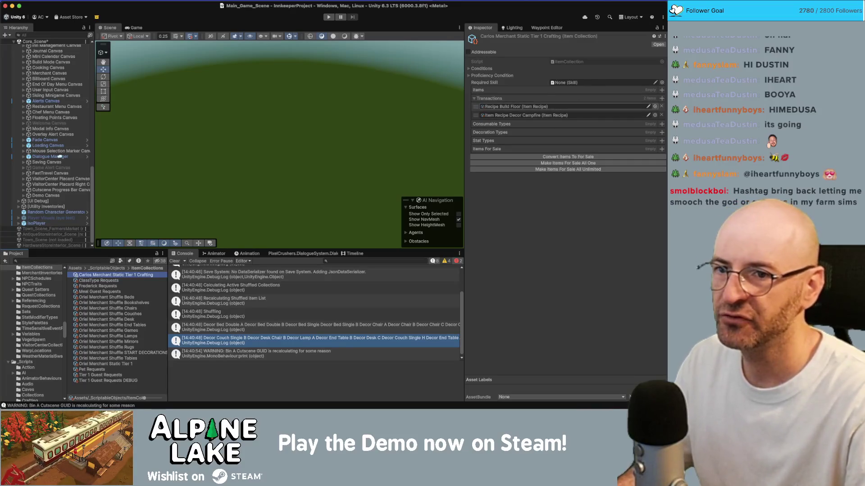
# Step: Add Recipe Build Roof Gabled as the collection's third transaction
pyautogui.click(662, 98)
pyautogui.write('roo')
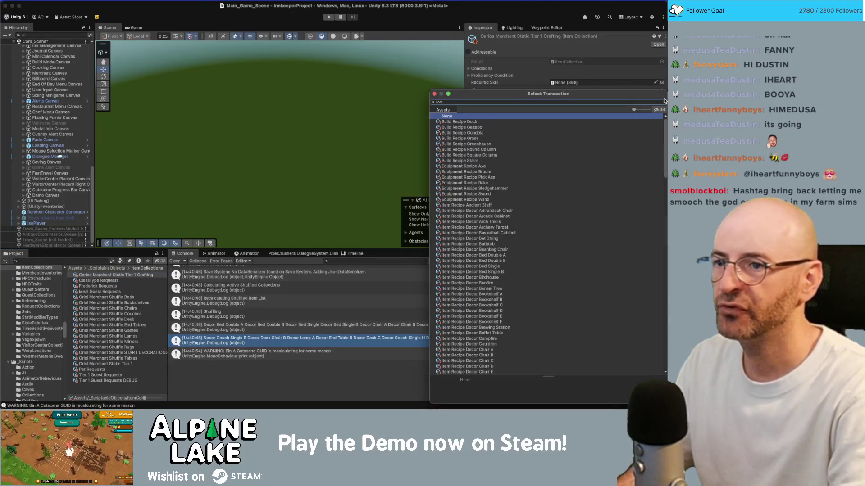
pyautogui.write('f')
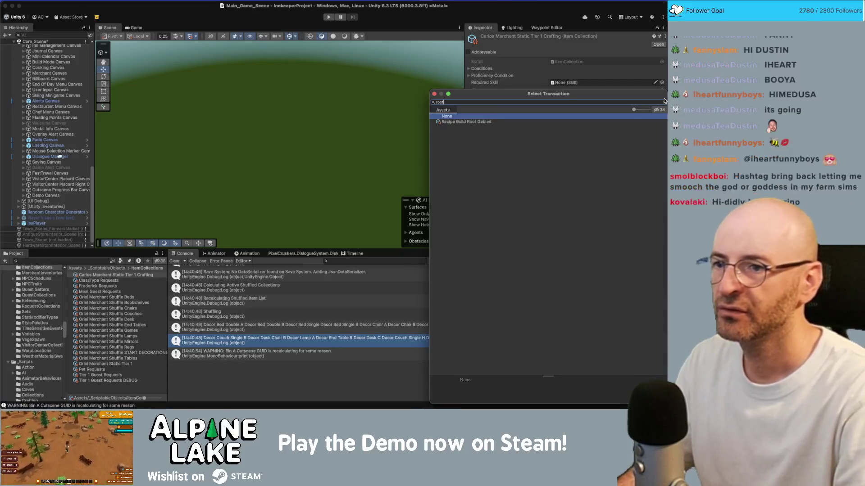
pyautogui.doubleClick(578, 123)
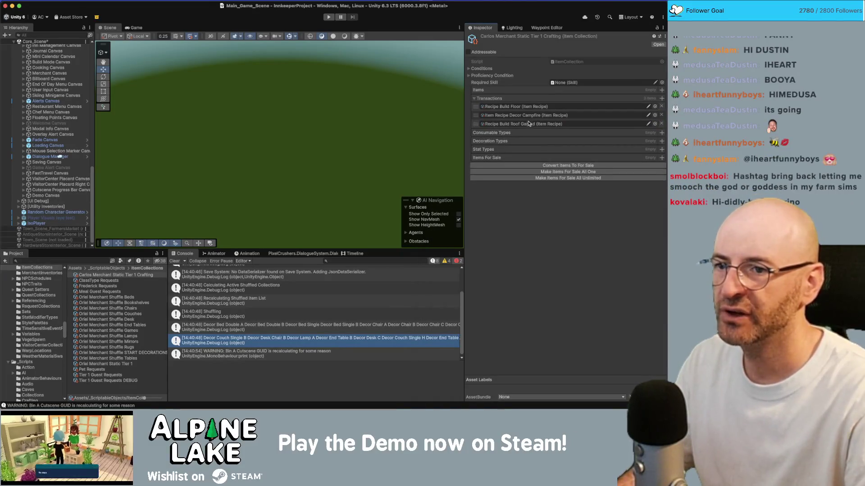
# Step: Change the Build Roof Gabled recipe's result item from metal roof to Build Roof Auto
pyautogui.click(530, 123)
pyautogui.click(129, 342)
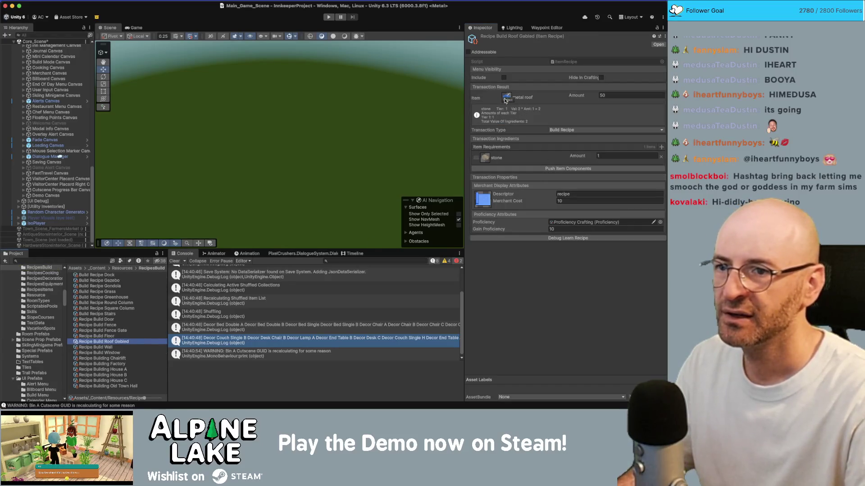
pyautogui.click(507, 98)
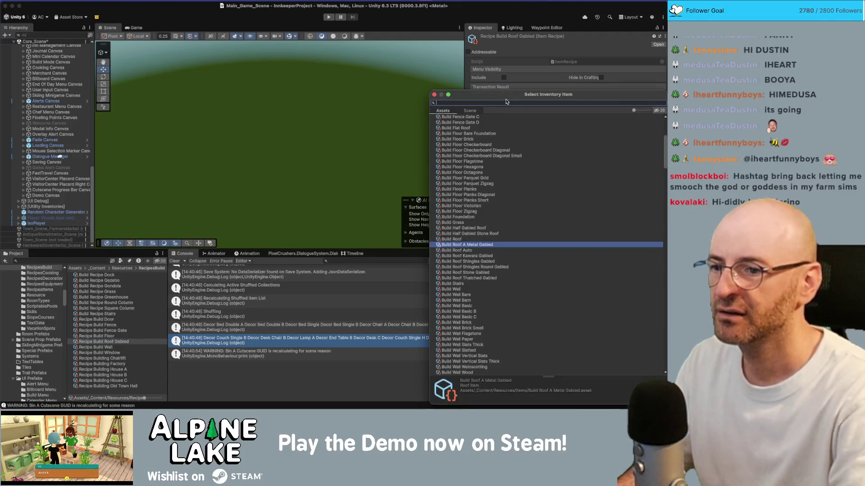
pyautogui.press('Down')
pyautogui.press('Return')
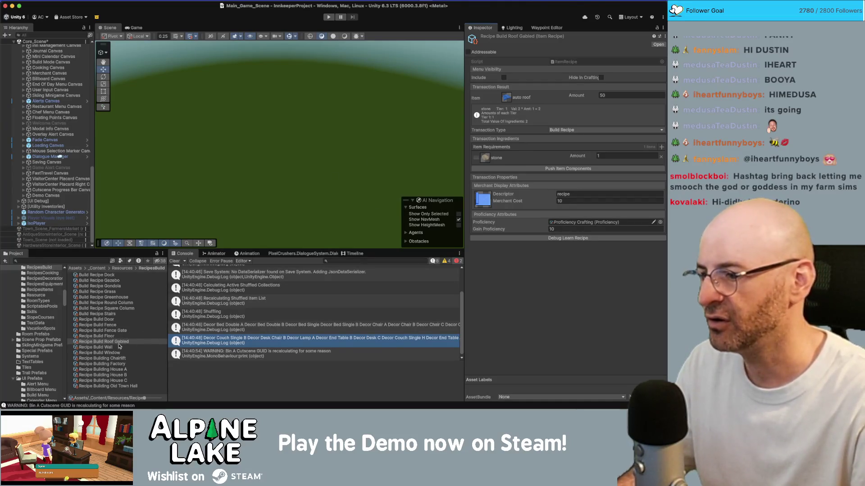
# Step: Locate and select the Build Roof Auto item the recipe produces
pyautogui.click(506, 97)
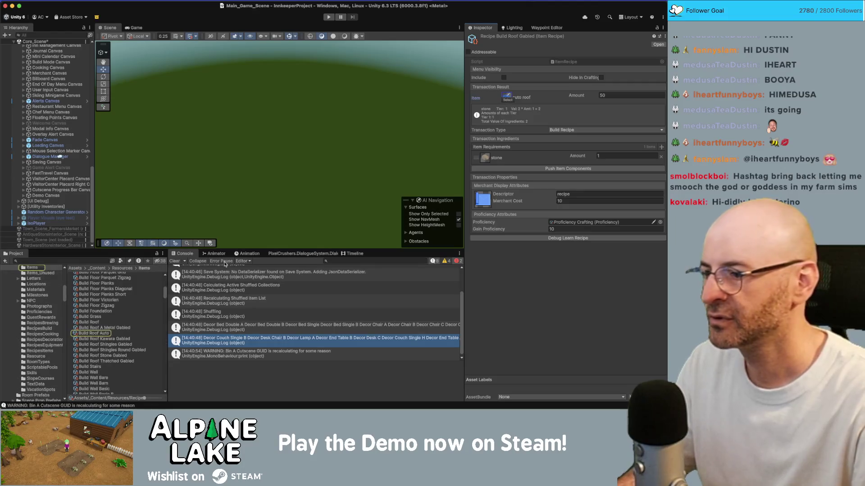
pyautogui.click(101, 323)
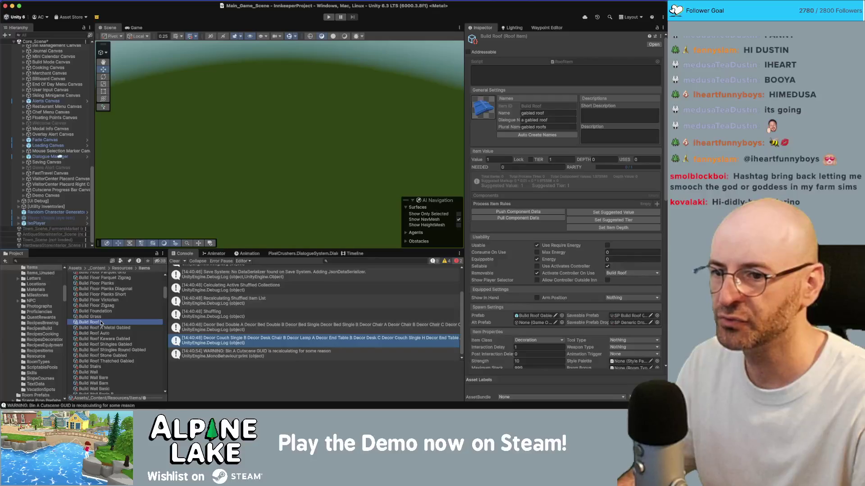
pyautogui.click(100, 334)
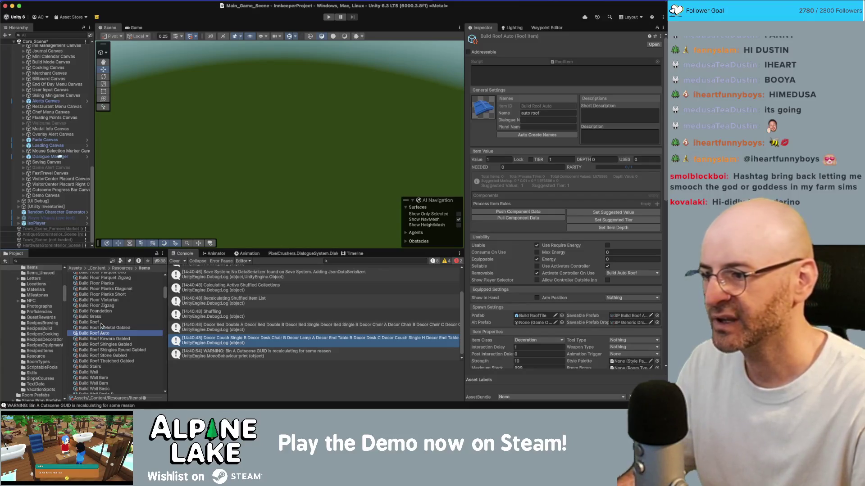
pyautogui.click(102, 323)
pyautogui.click(102, 333)
# Step: Set the item's name to 'roof', plural 'roofs' and dialogue name 'a roof'
pyautogui.click(547, 113)
pyautogui.write('roof')
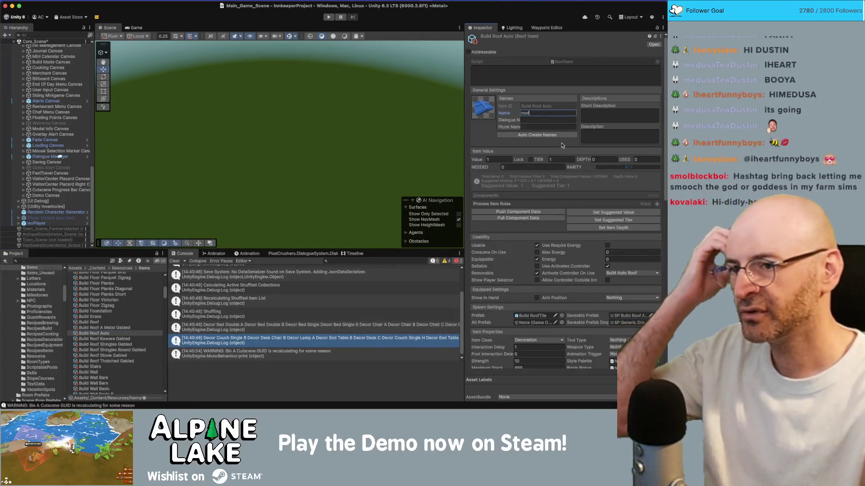
pyautogui.click(541, 127)
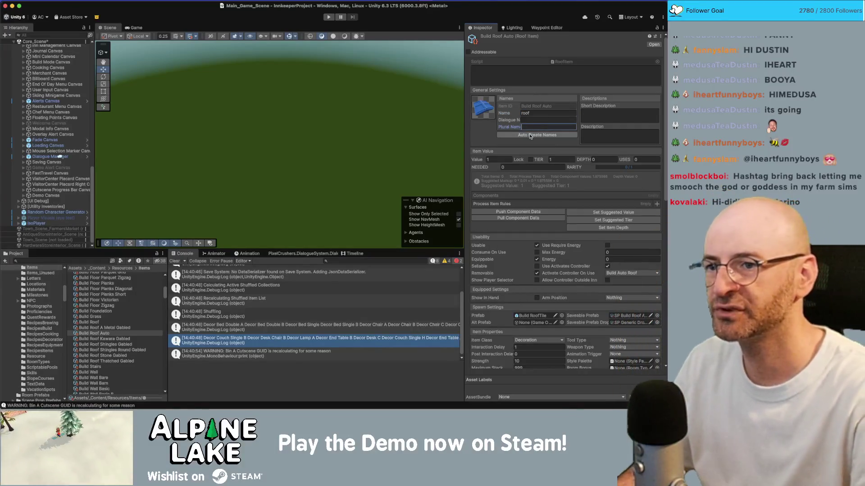
pyautogui.write('roofs')
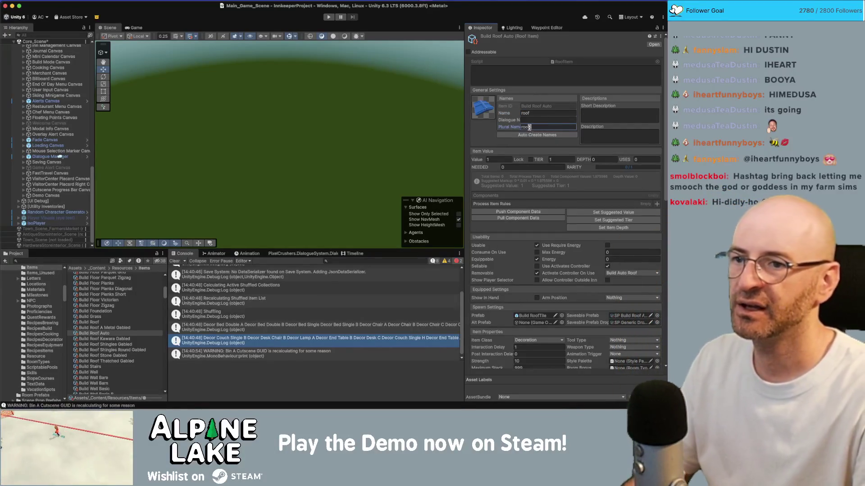
pyautogui.click(531, 120)
pyautogui.write('roof')
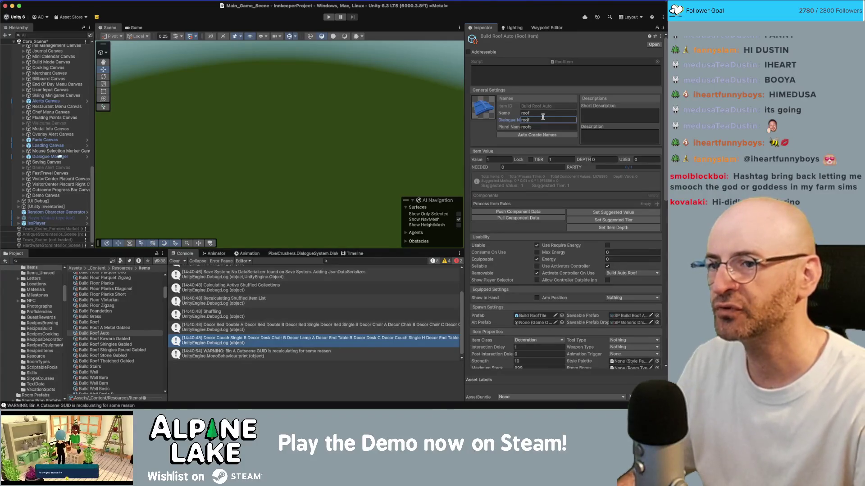
pyautogui.write('a')
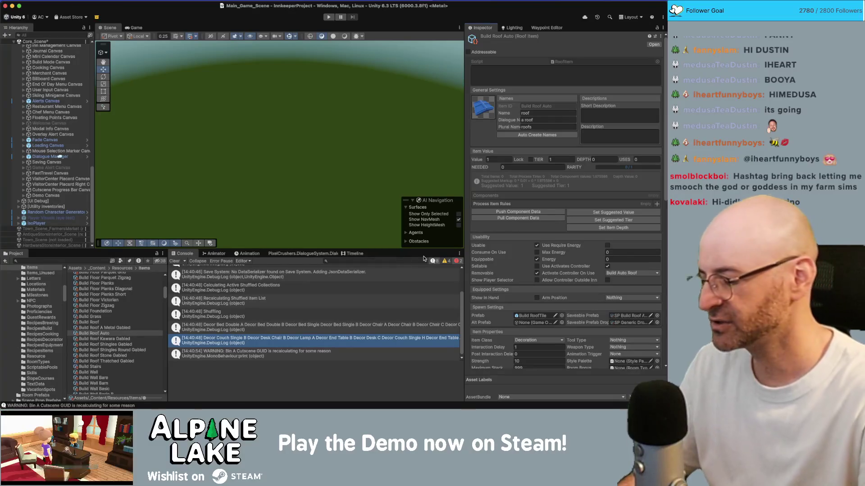
# Step: Launch the Photos app from Spotlight
pyautogui.press('super+space')
pyautogui.write('photos')
pyautogui.press('Return')
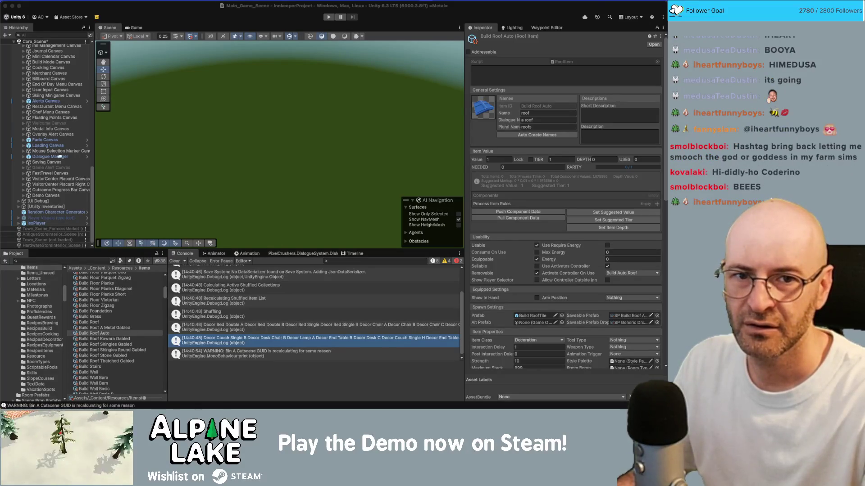
# Step: Bring the Photos window, showing the bee on white flowers, to the front
pyautogui.press('super+Tab')
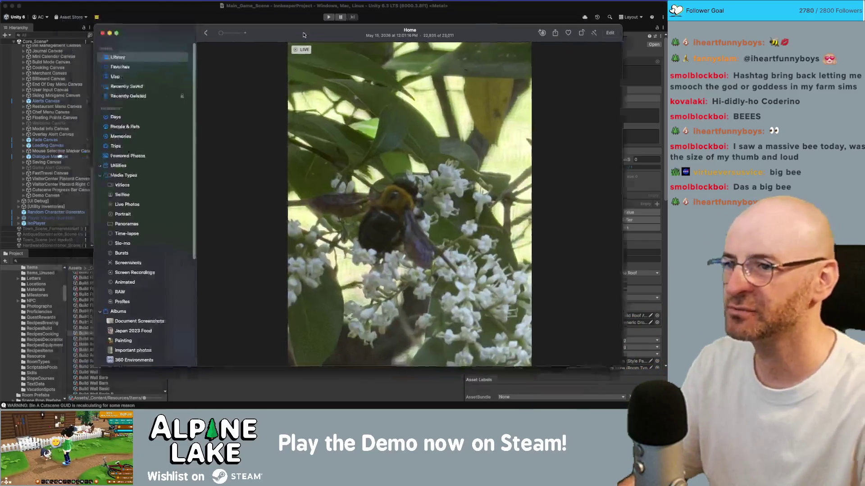
# Step: Bring Photos back in front and zoom through the forest photos
pyautogui.press('super+w')
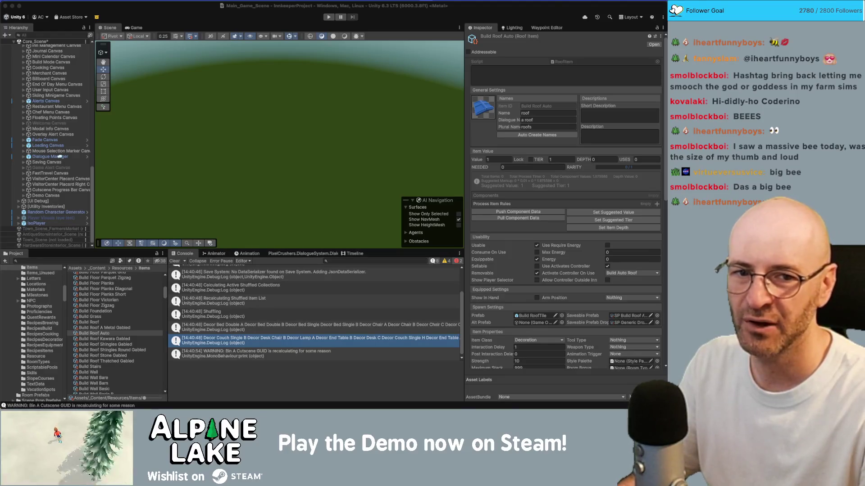
pyautogui.press('super+Tab')
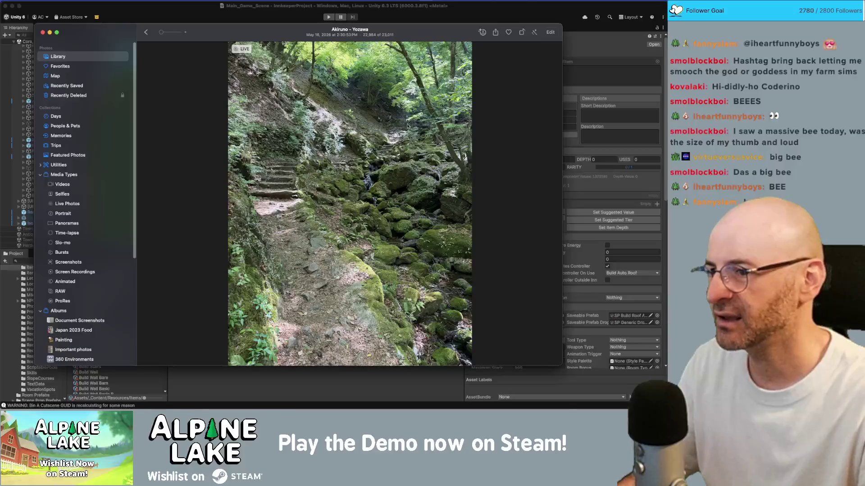
pyautogui.scroll(3, 361, 237)
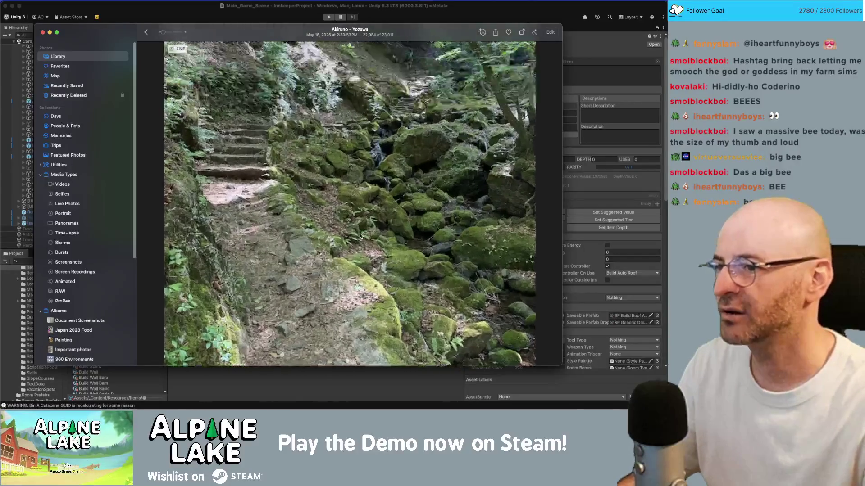
pyautogui.scroll(3, 391, 239)
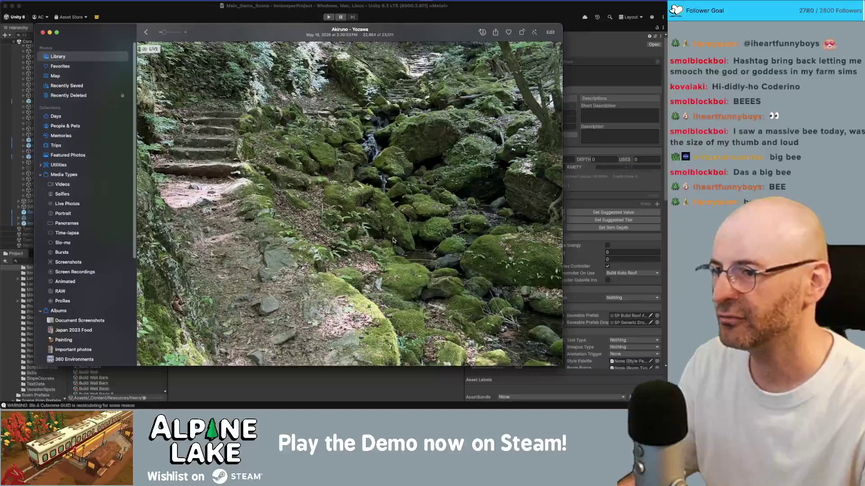
pyautogui.scroll(5, 394, 240)
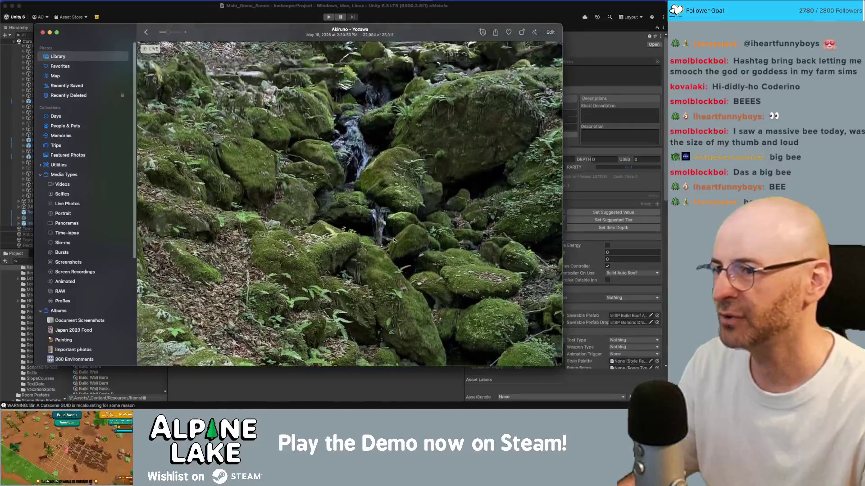
pyautogui.scroll(5, 395, 237)
pyautogui.scroll(-10, 394, 238)
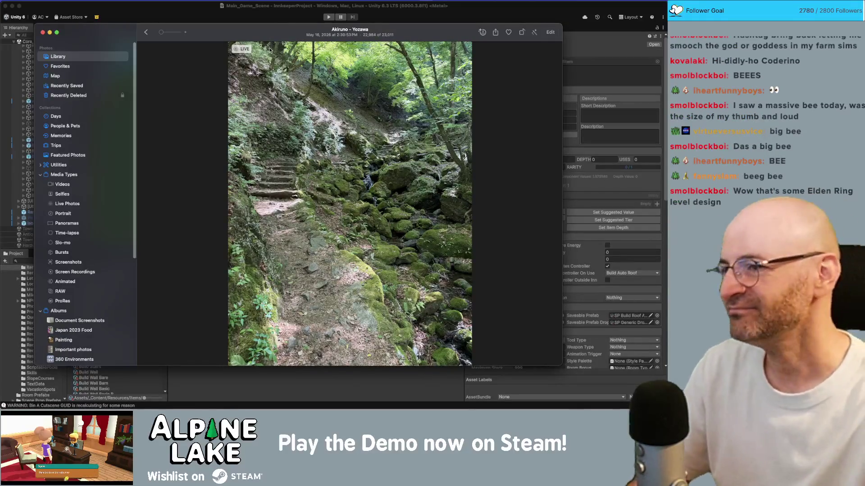
# Step: Show the mossy stone-steps Mitakesan photo, then put Photos away and return to Unity
pyautogui.press('super+Tab')
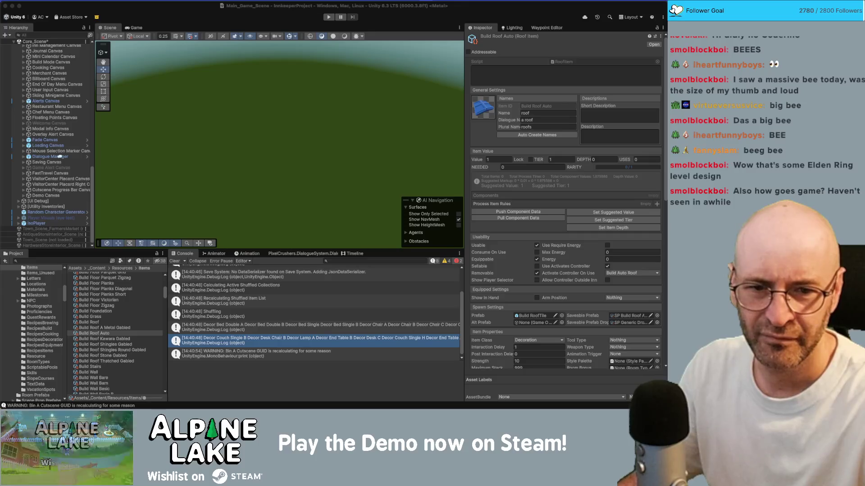
pyautogui.press('super+Tab')
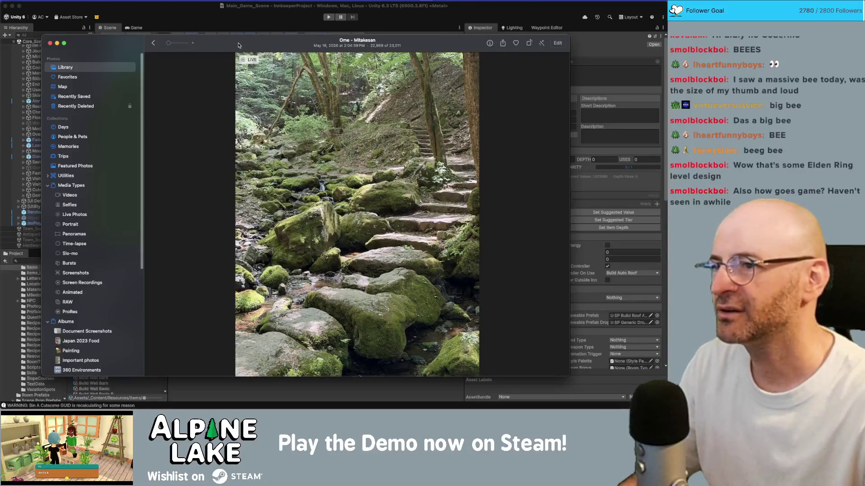
pyautogui.moveTo(254, 42); pyautogui.dragTo(370, 43)
pyautogui.click(59, 156)
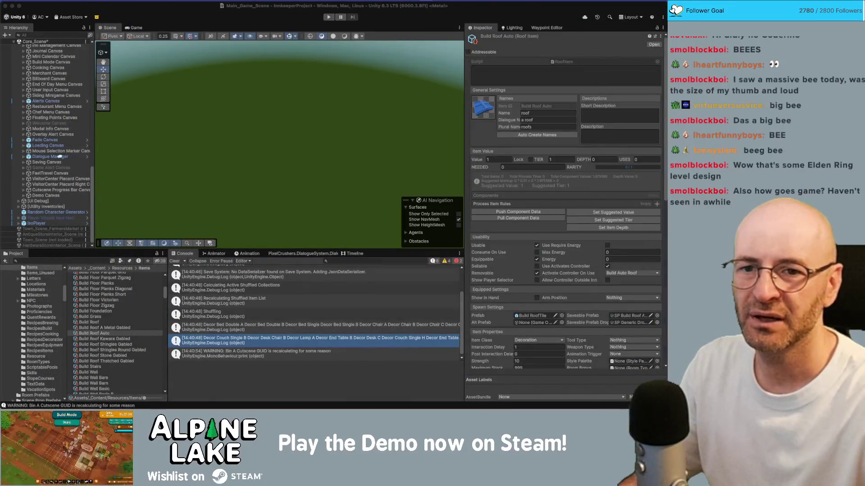
# Step: Search the Project for 'carlos merch' and select Carlos Merchant Static Tier 1 Crafting
pyautogui.click(302, 169)
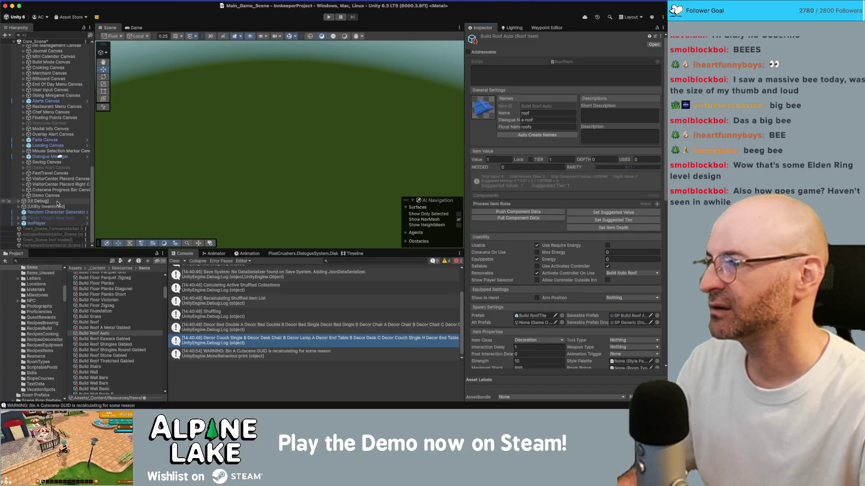
pyautogui.scroll(5, 67, 201)
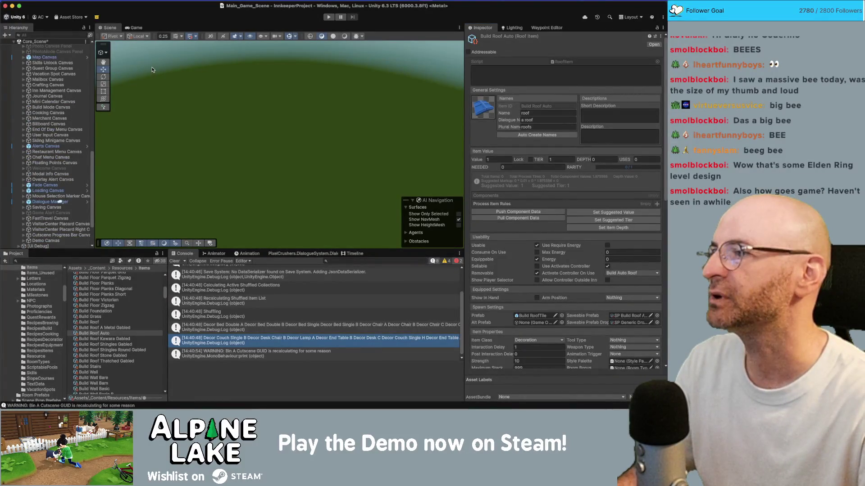
pyautogui.scroll(-5, 50, 135)
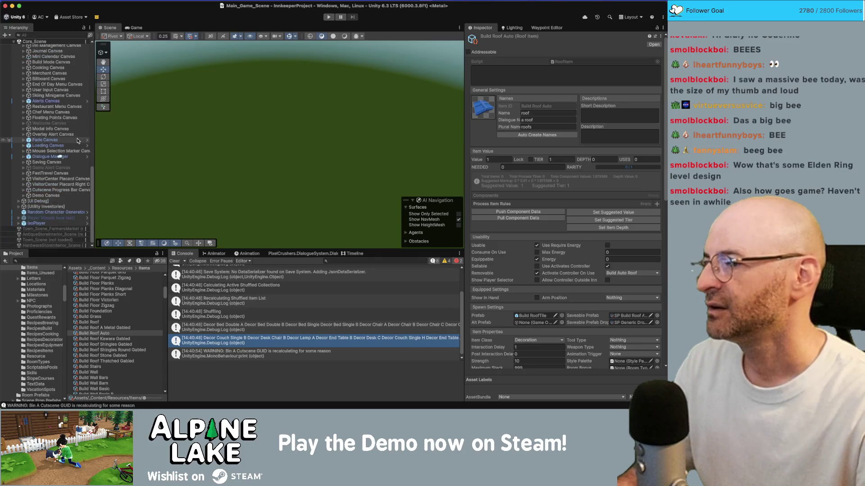
pyautogui.click(57, 260)
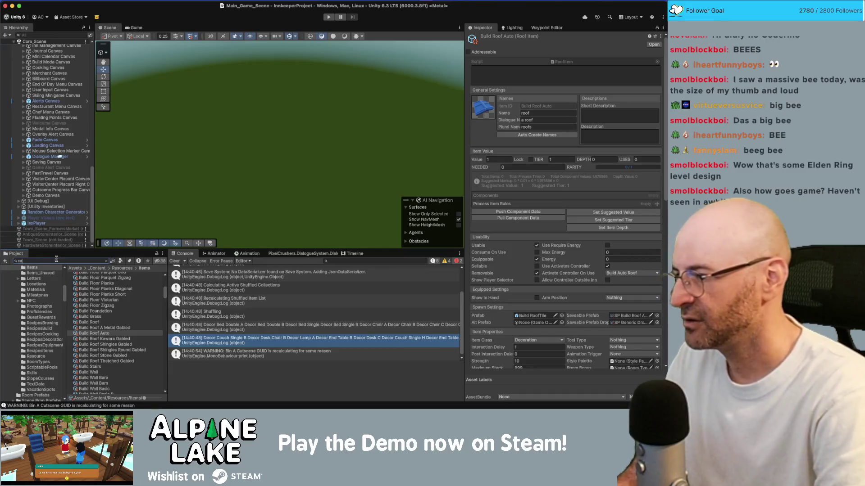
pyautogui.write('carlos merch')
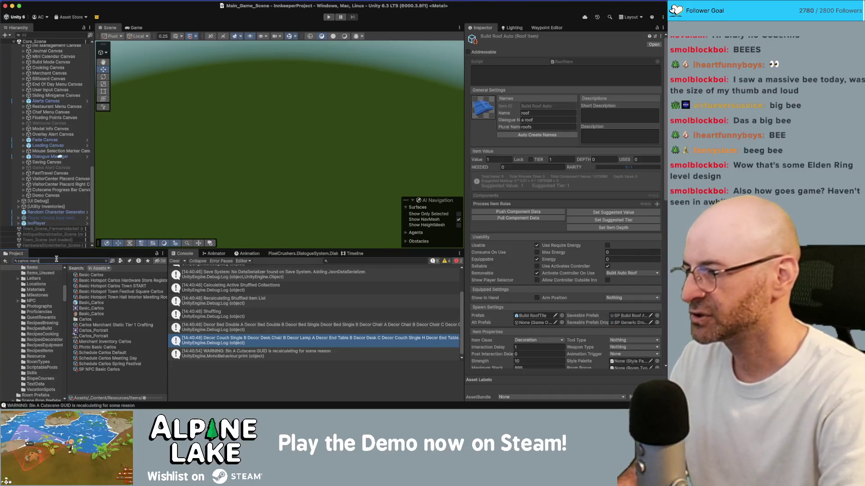
pyautogui.click(105, 275)
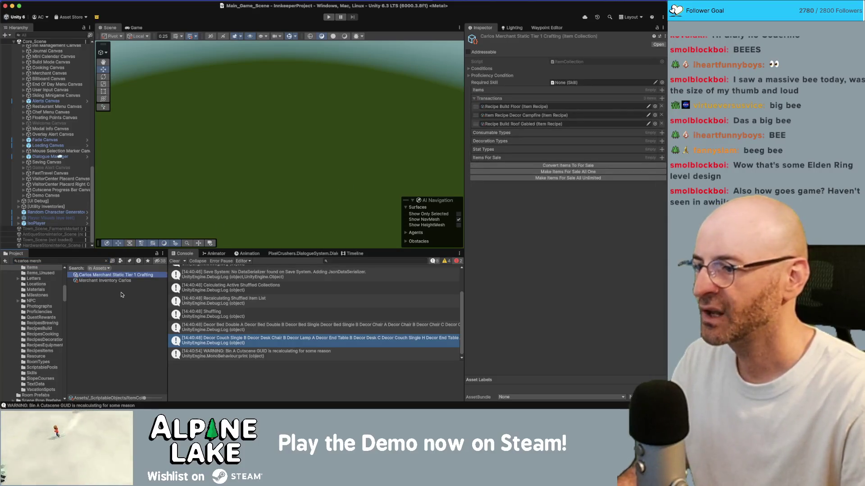
# Step: Add Carlos Merchant Static Tier 1 Crafting to Merchant Inventory Carlos's Dynamic Item Collections, then reselect it
pyautogui.click(127, 280)
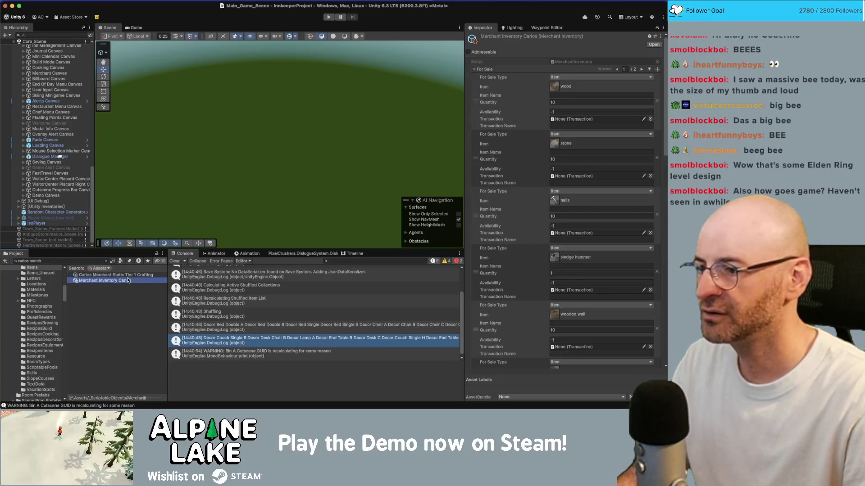
pyautogui.click(474, 70)
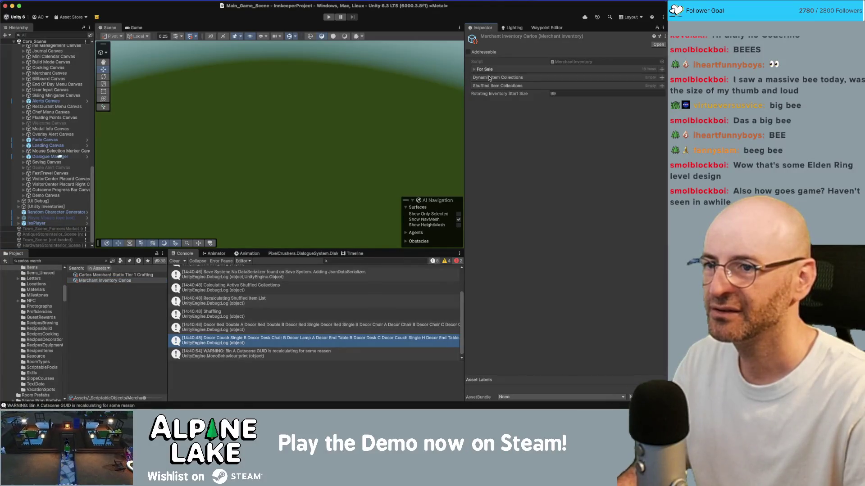
pyautogui.click(661, 78)
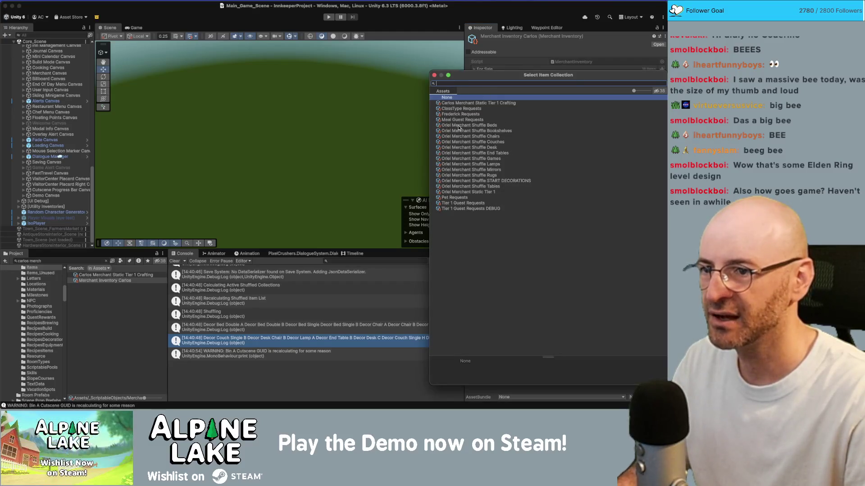
pyautogui.doubleClick(456, 103)
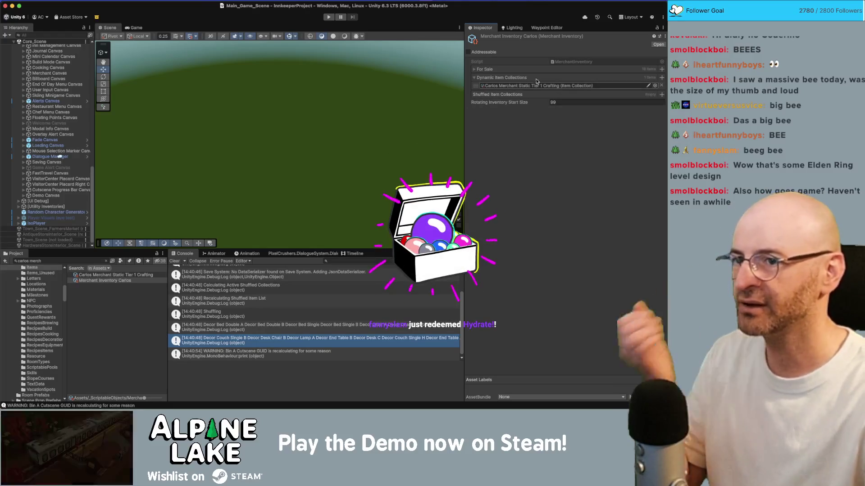
pyautogui.click(100, 275)
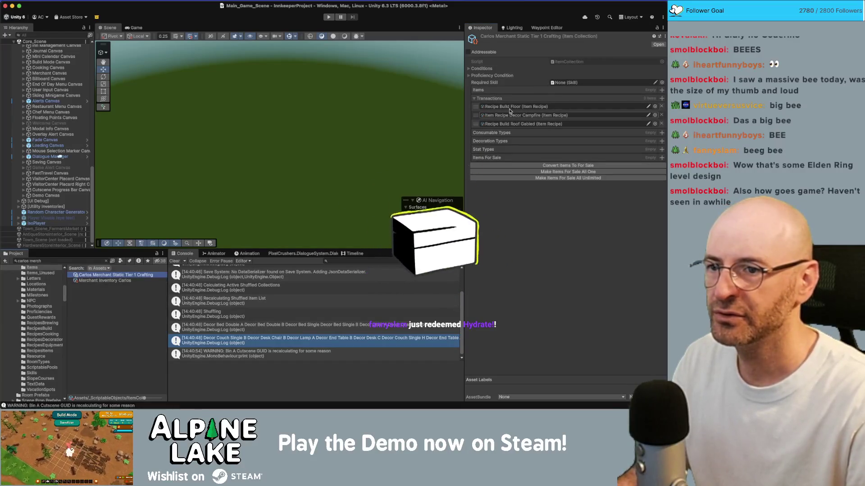
# Step: Move the Campfire recipe to the end and add Recipe Build Wall and Recipe Build Door
pyautogui.click(478, 122)
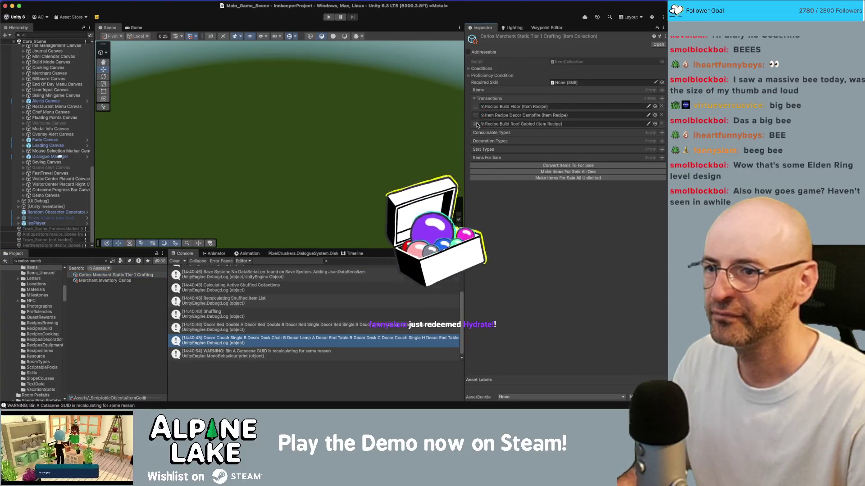
pyautogui.moveTo(477, 117); pyautogui.dragTo(478, 122)
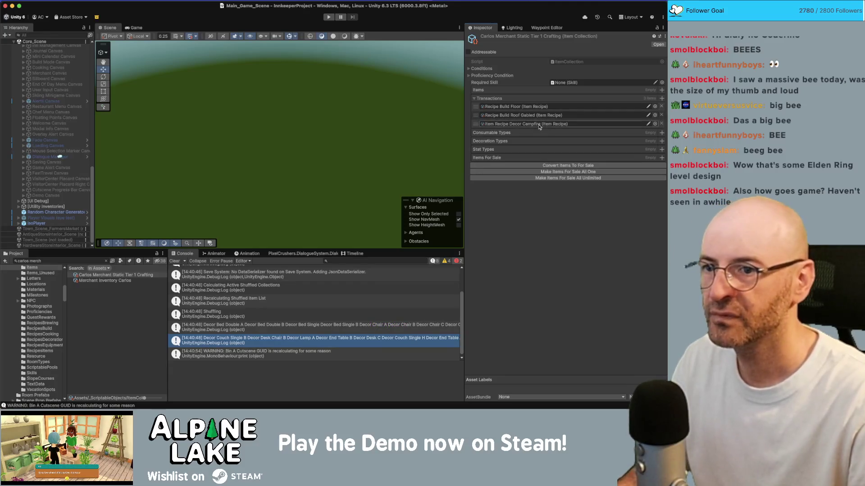
pyautogui.click(662, 99)
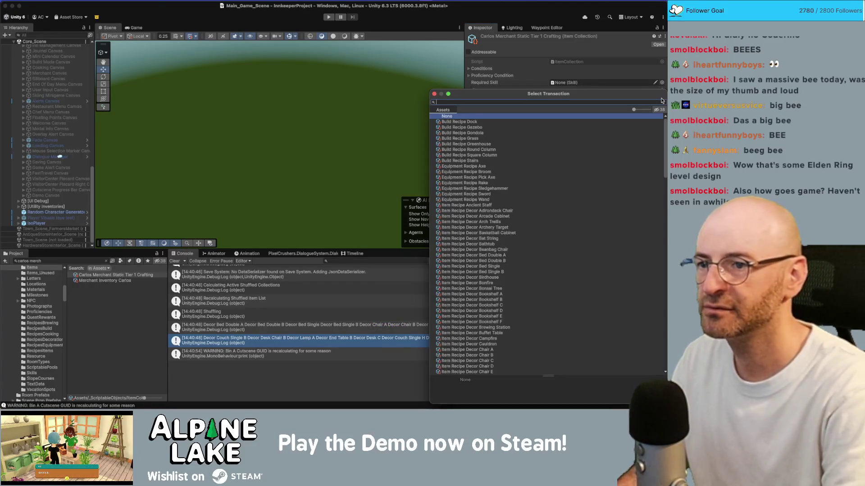
pyautogui.write('build wall')
pyautogui.press('Down')
pyautogui.press('Return')
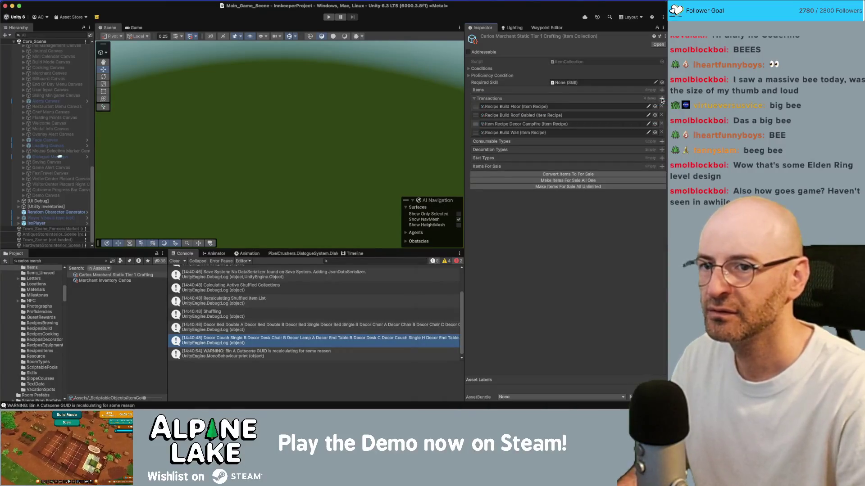
pyautogui.click(661, 99)
pyautogui.write('build ')
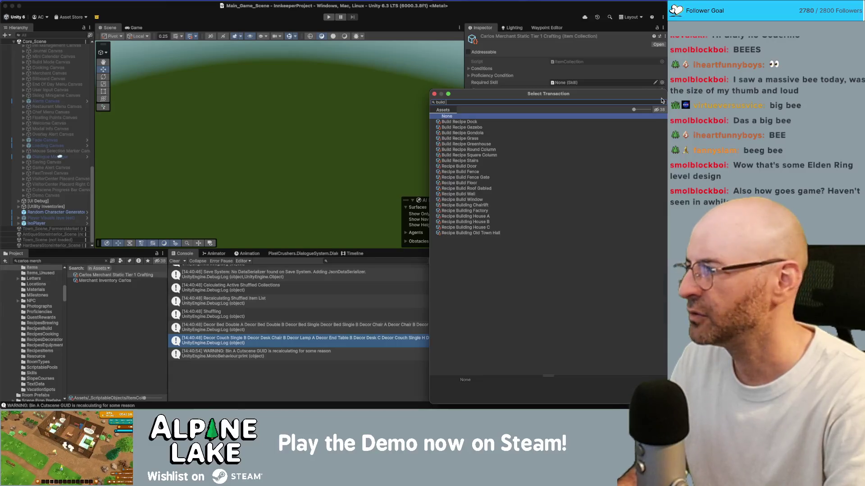
pyautogui.write('wall')
pyautogui.press('Down')
pyautogui.press('Return')
# Step: Add Recipe Build Fence Gate, Fence and Window transactions, then remove the Campfire recipe
pyautogui.click(662, 98)
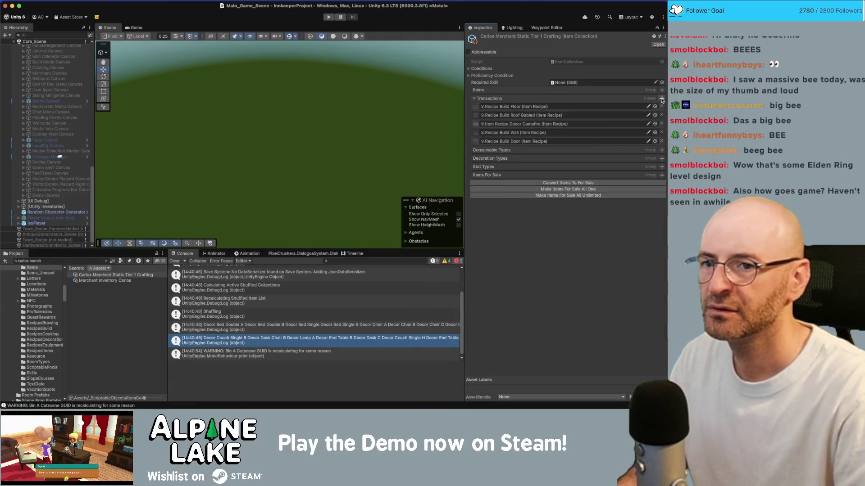
pyautogui.write('build gat')
pyautogui.press('Down')
pyautogui.press('Return')
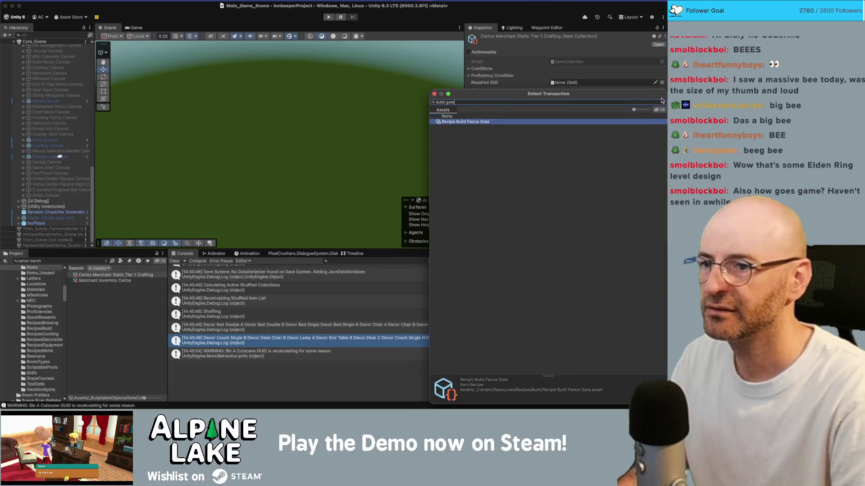
pyautogui.click(661, 99)
pyautogui.write('b')
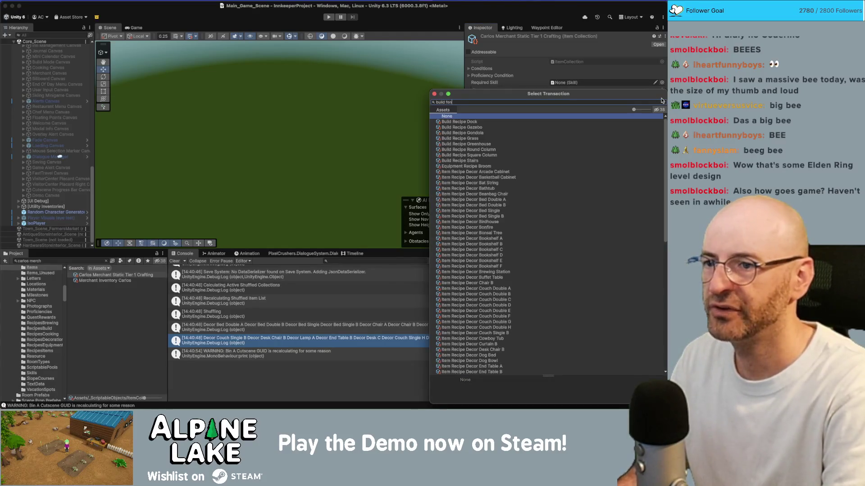
pyautogui.press('Down')
pyautogui.press('Return')
pyautogui.click(662, 99)
pyautogui.write('build')
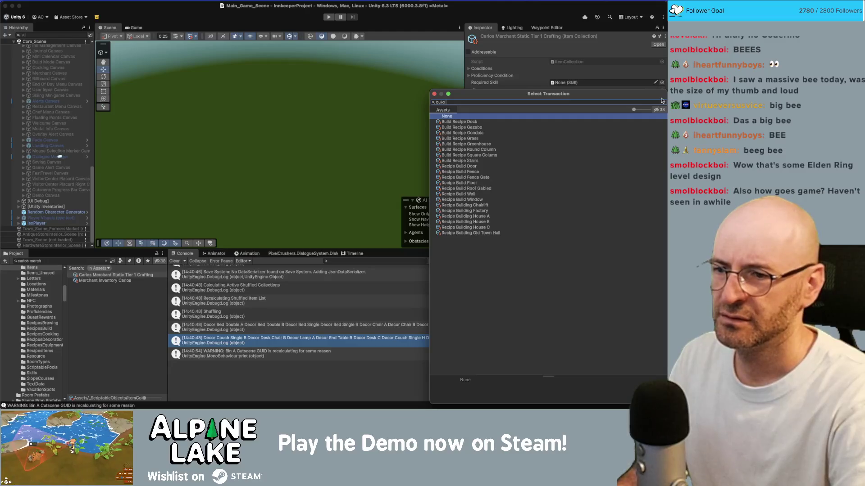
pyautogui.write('dow')
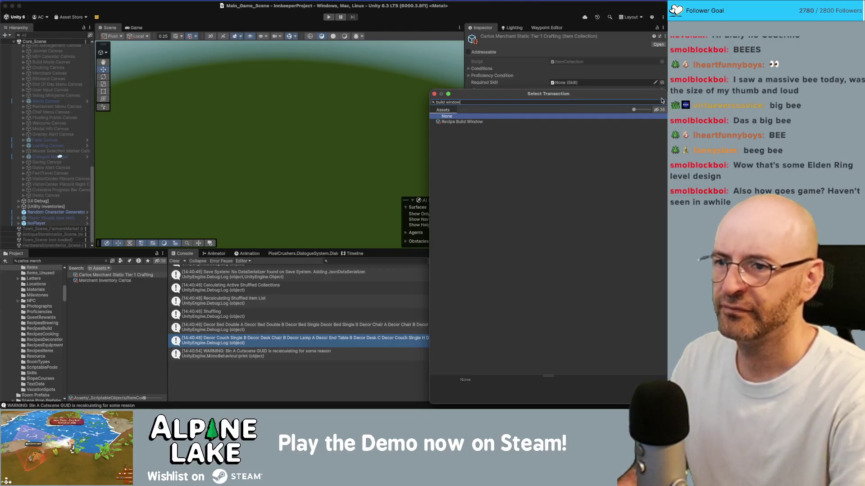
pyautogui.press('Down')
pyautogui.press('Return')
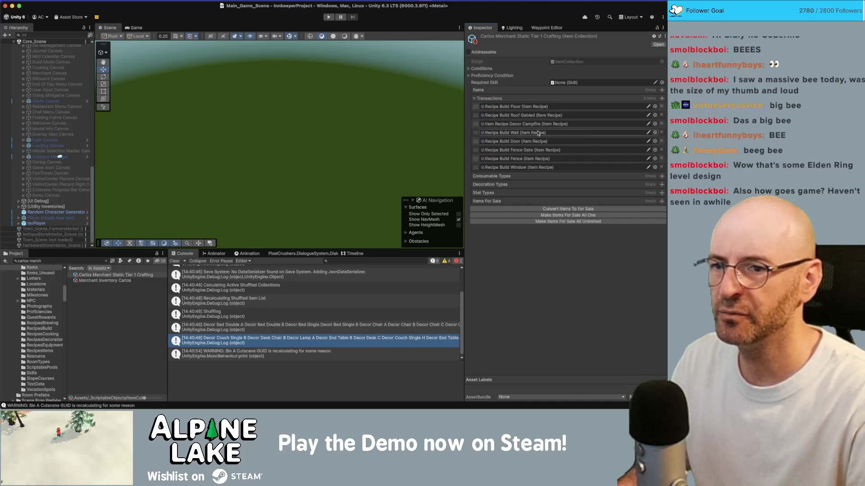
pyautogui.click(661, 124)
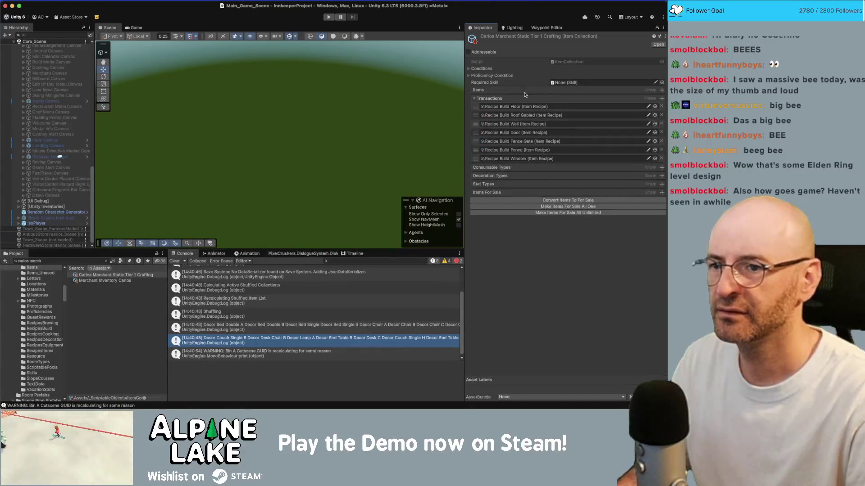
pyautogui.click(130, 274)
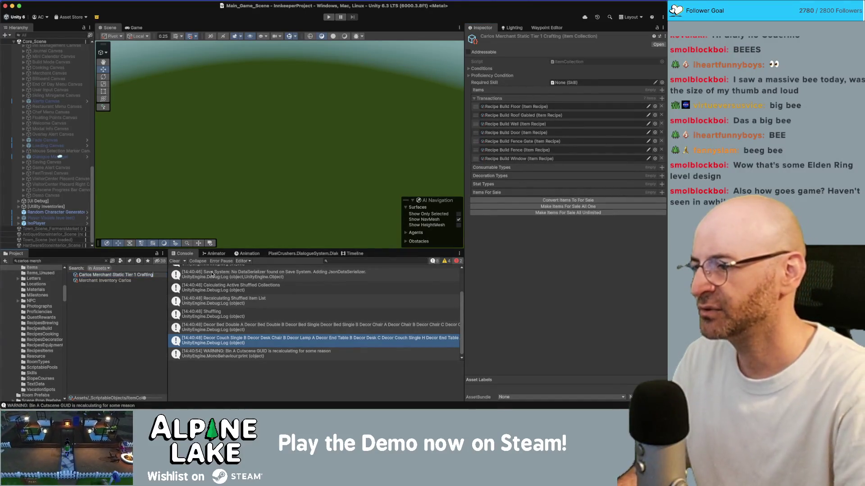
# Step: Rename the collection asset to Carlos Merchant Static Build Recipes
pyautogui.hotkey('alt', 'shift', 'Right')
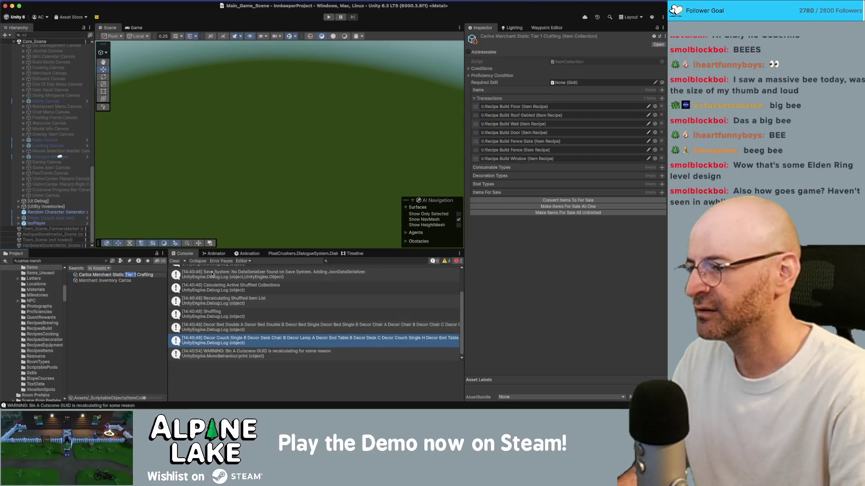
pyautogui.hotkey('alt', 'shift', 'Right')
pyautogui.write('Build Recipes')
pyautogui.press('Return')
pyautogui.click(132, 280)
pyautogui.click(140, 275)
# Step: Duplicate it and name the copy Carlos Merchant Static Tier 1 Recipes
pyautogui.press('super+d')
pyautogui.press('Return')
pyautogui.press('Right')
pyautogui.hotkey('alt', 'shift', 'Left')
pyautogui.hotkey('alt', 'shift', 'Left')
pyautogui.hotkey('alt', 'shift', 'Left')
pyautogui.write('Tier')
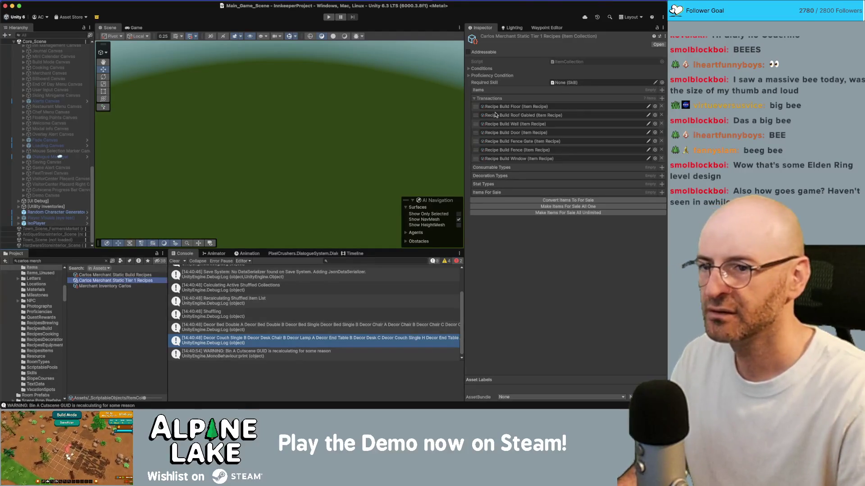
# Step: Remove the copy's build recipes and set its remaining transaction to Item Recipe Decor Campfire
pyautogui.click(661, 106)
pyautogui.click(661, 107)
pyautogui.click(661, 107)
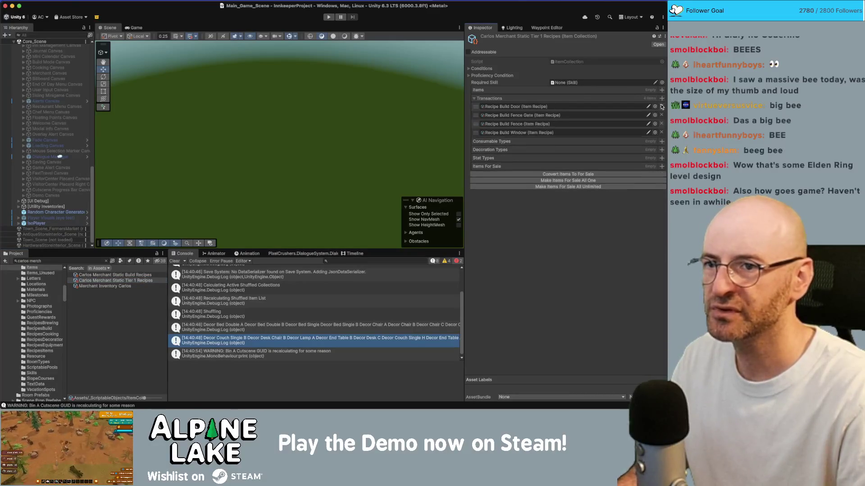
pyautogui.click(661, 106)
pyautogui.click(661, 106)
pyautogui.click(661, 106)
pyautogui.click(655, 107)
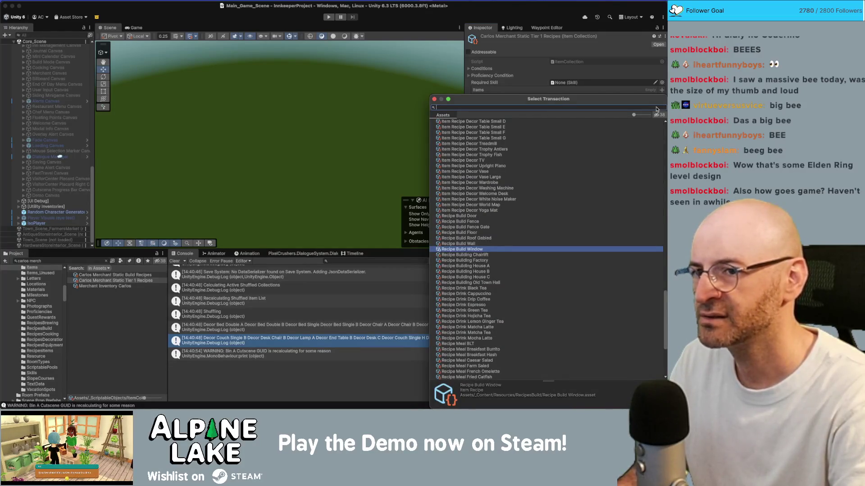
pyautogui.write('campfi')
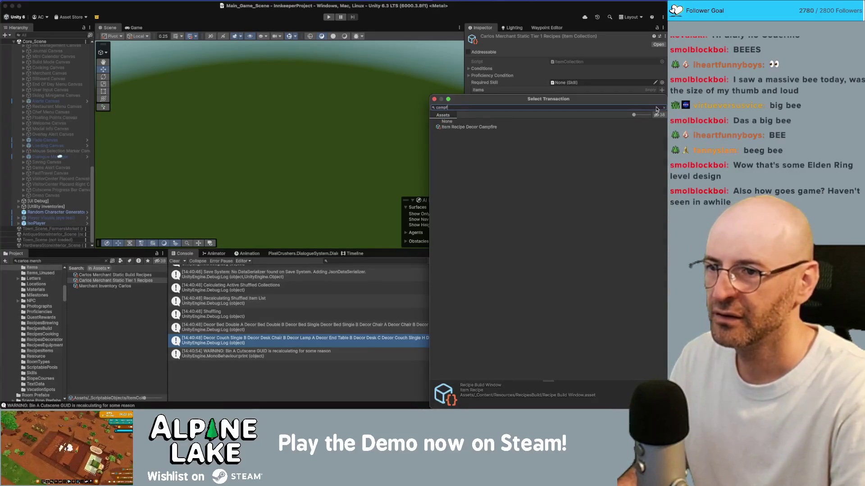
pyautogui.press('Down')
pyautogui.press('Return')
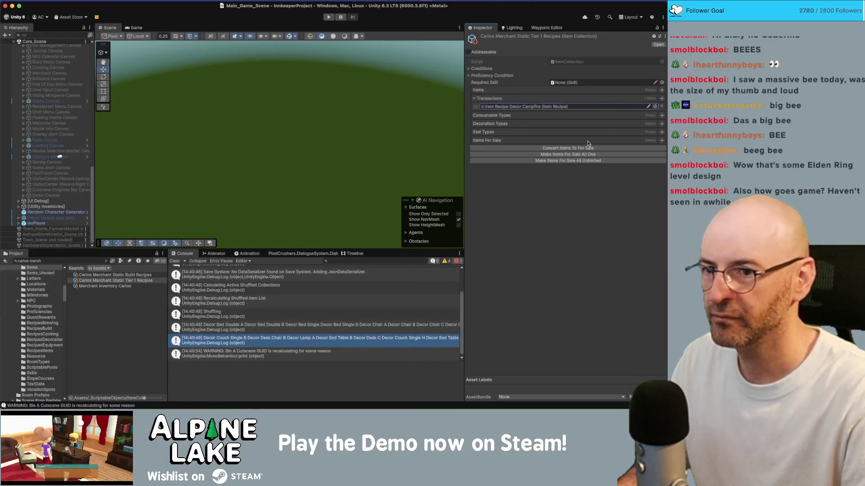
# Step: Select the Build Recipes collection and open the ItemCollection script in the code editor
pyautogui.click(151, 275)
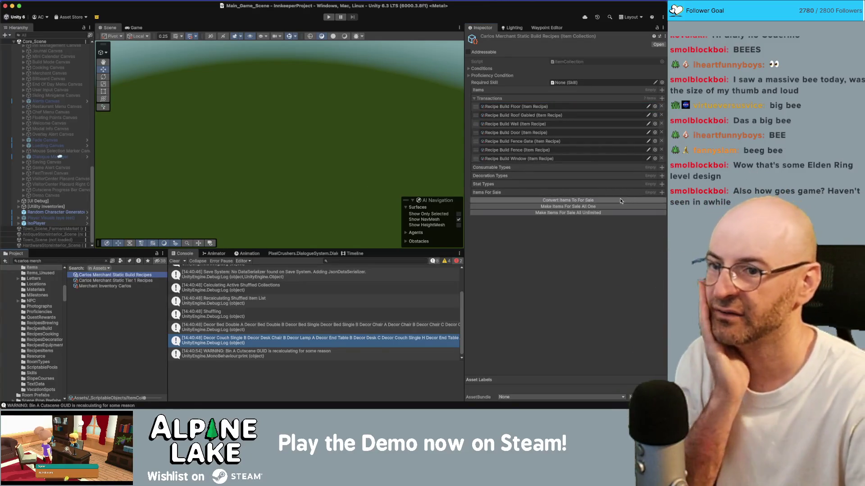
pyautogui.click(573, 201)
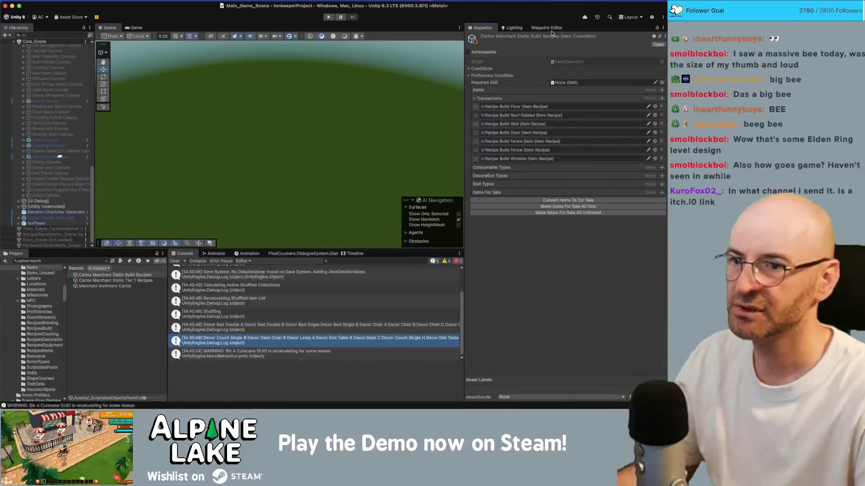
pyautogui.doubleClick(565, 62)
# Step: Add a [Button] attribute above ConvertTransactionsToForSale in ItemCollection.cs and return to Unity
pyautogui.scroll(-20, 248, 214)
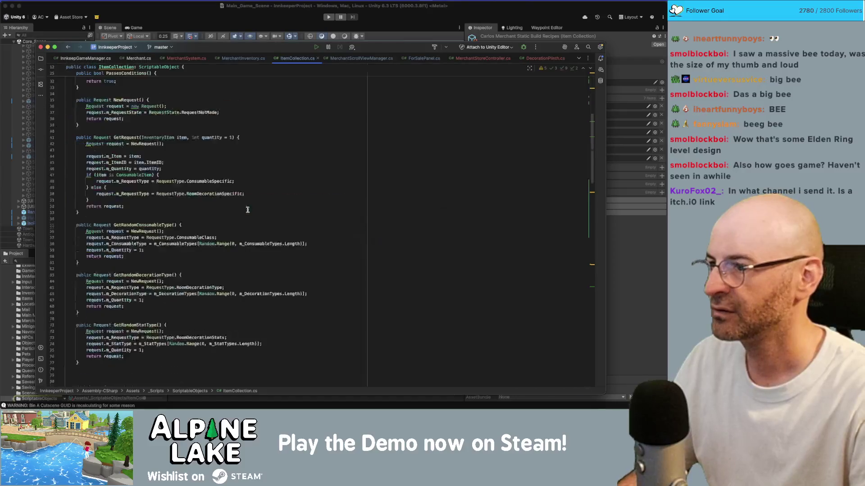
pyautogui.scroll(10, 245, 215)
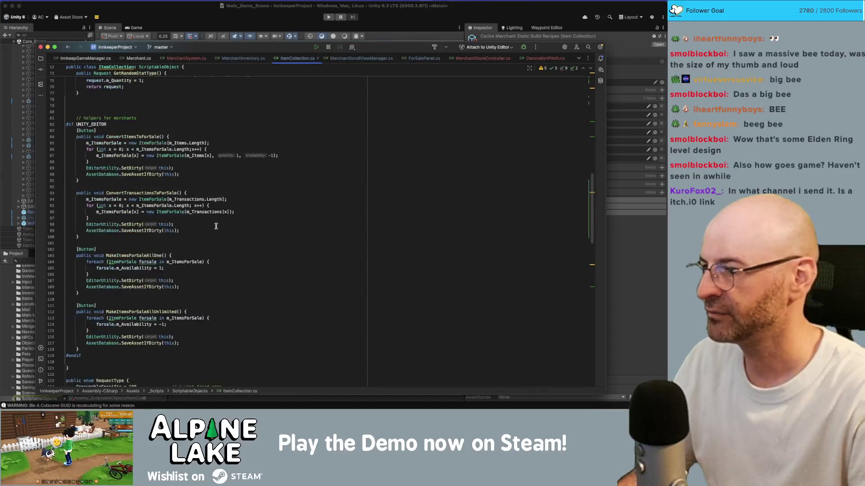
pyautogui.click(219, 187)
pyautogui.press('Return')
pyautogui.write('[Button')
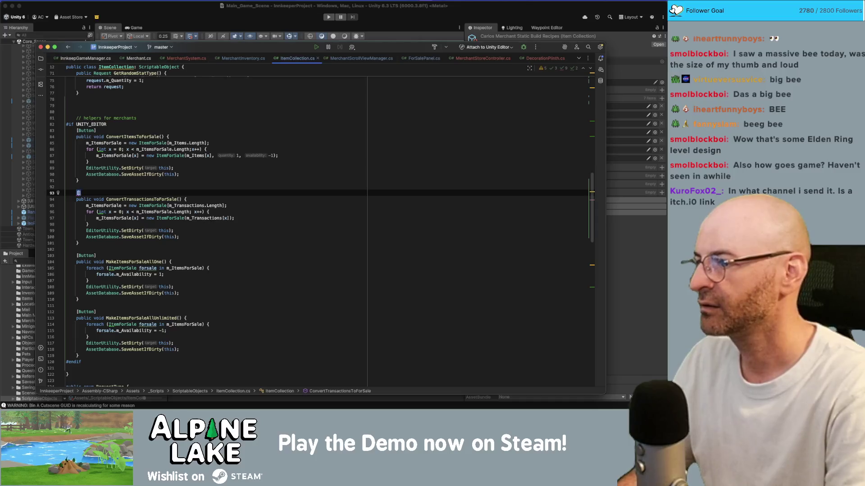
pyautogui.press('super+Tab')
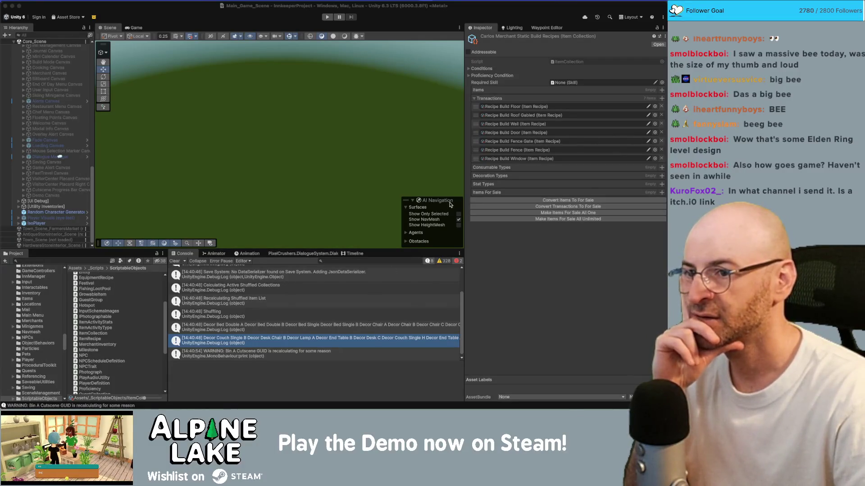
# Step: Find and select Carlos Merchant Static Tier 1 Recipes via 'carlos merch', then open the Select Transaction picker
pyautogui.click(89, 265)
pyautogui.click(88, 262)
pyautogui.write('carlos')
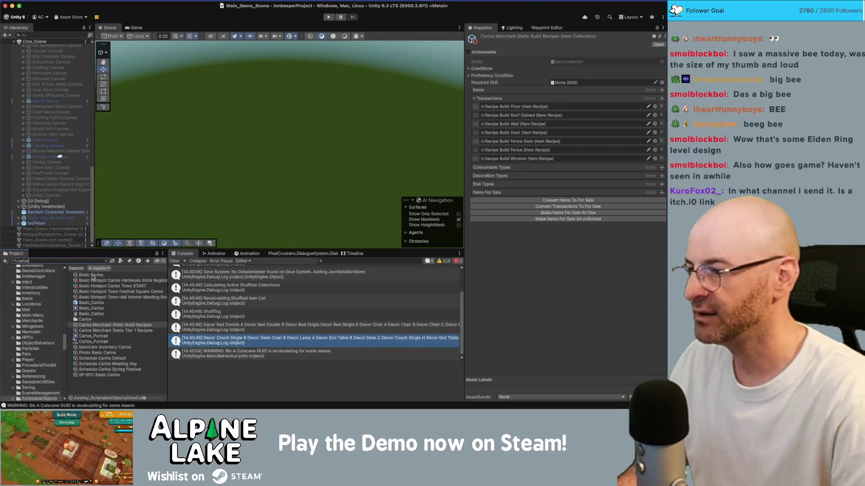
pyautogui.write(' merch')
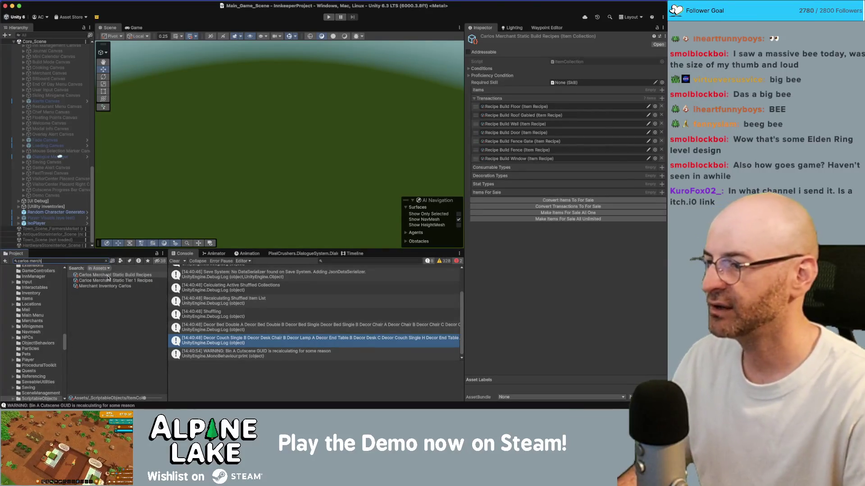
pyautogui.click(108, 280)
pyautogui.click(661, 98)
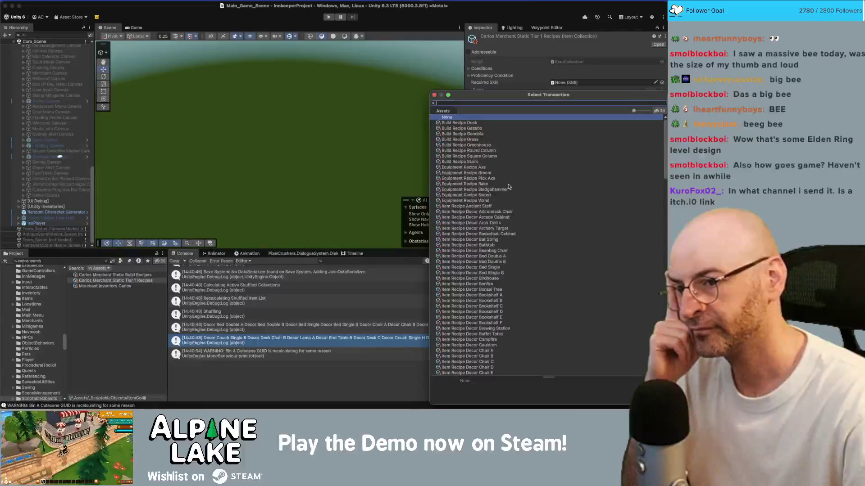
# Step: Add Item Recipe Decor Adirondack Chair and Item Recipe Decor Hanging Plant after Campfire
pyautogui.click(509, 211)
pyautogui.doubleClick(509, 212)
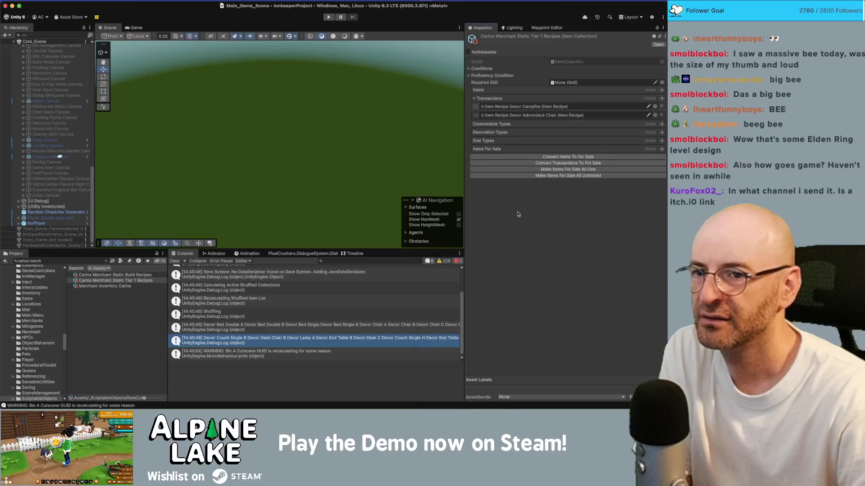
pyautogui.click(662, 98)
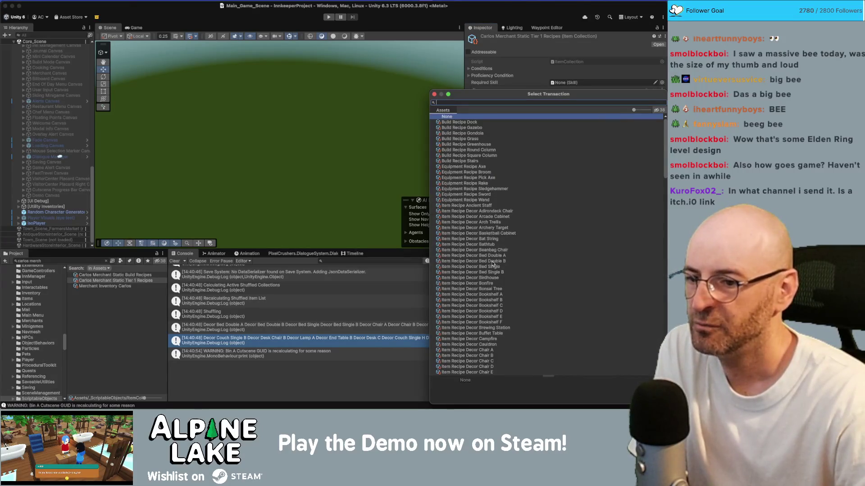
pyautogui.scroll(-1, 492, 263)
pyautogui.scroll(-10, 493, 264)
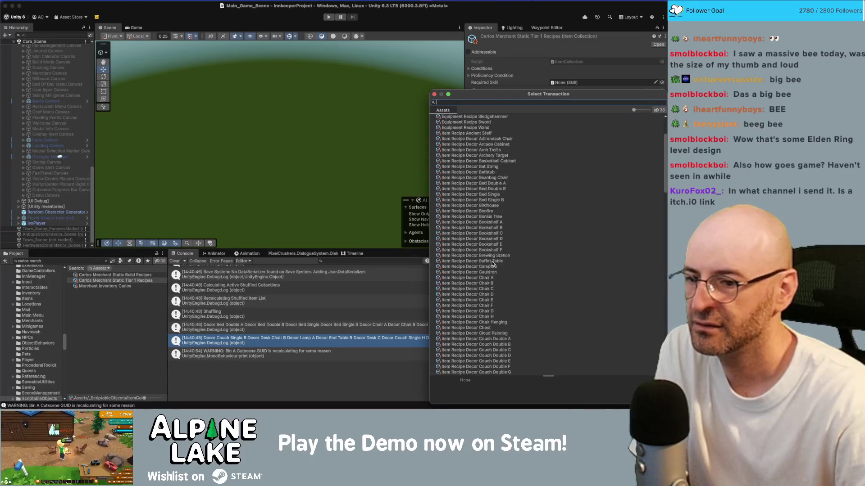
pyautogui.scroll(-7, 492, 263)
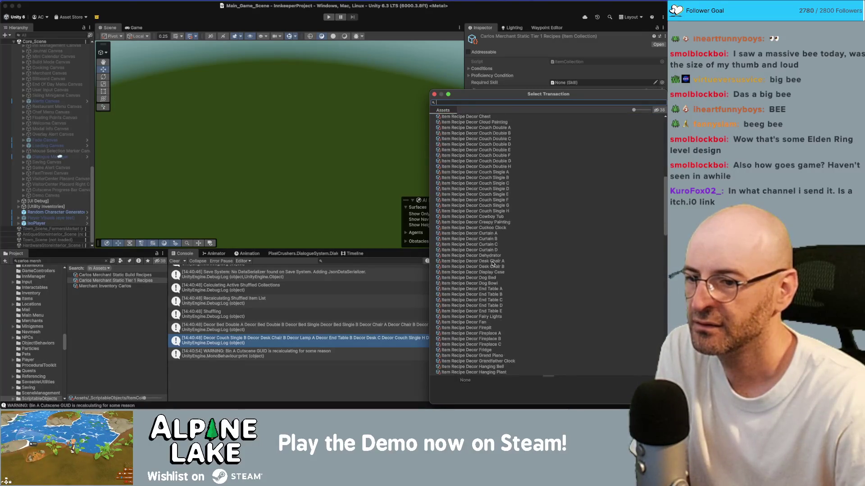
pyautogui.scroll(-3, 494, 265)
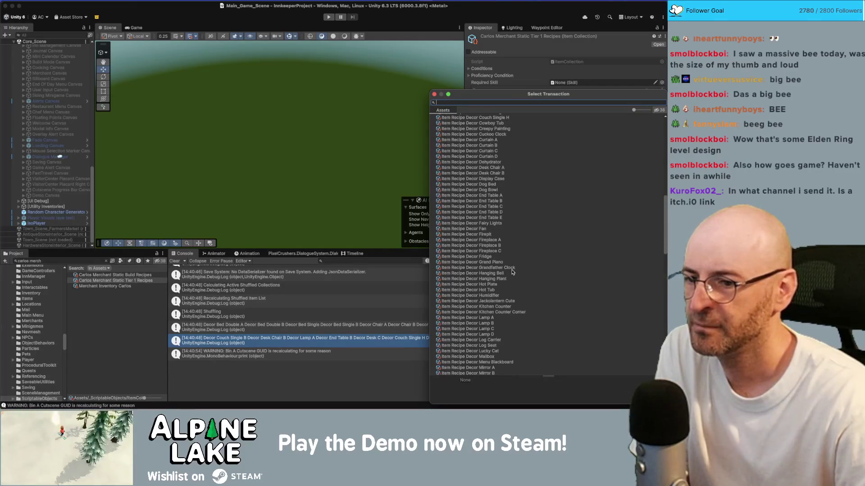
pyautogui.click(502, 279)
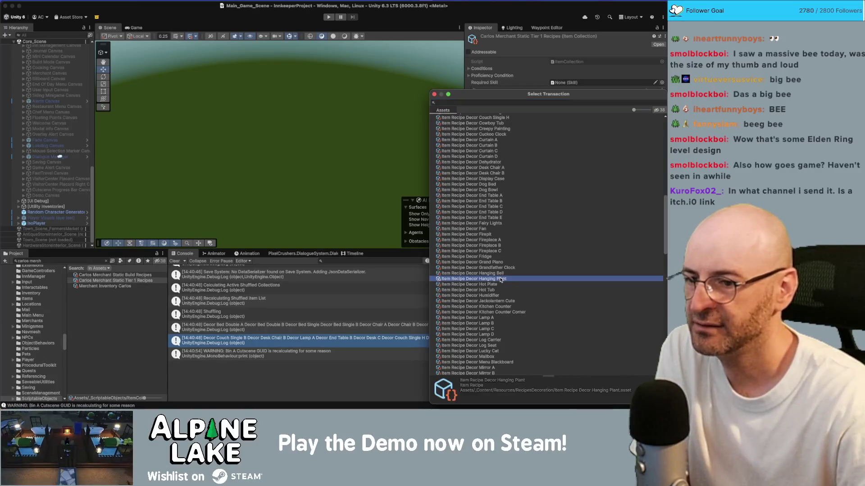
pyautogui.doubleClick(499, 280)
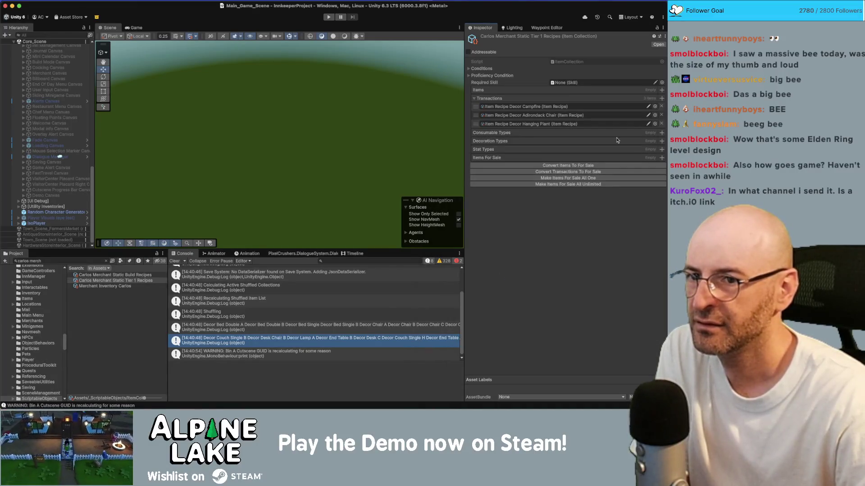
pyautogui.click(661, 131)
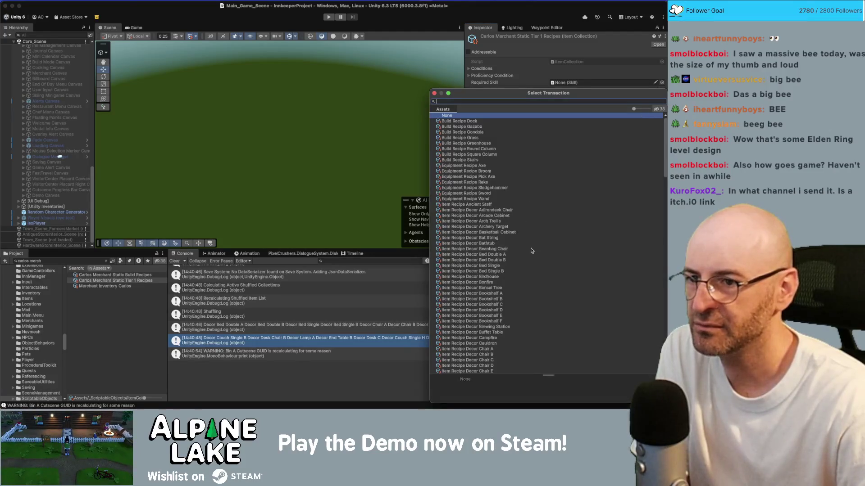
# Step: Set the third transaction to Item Recipe Decor Rocking Chair, replacing Hanging Plant
pyautogui.scroll(-20, 594, 216)
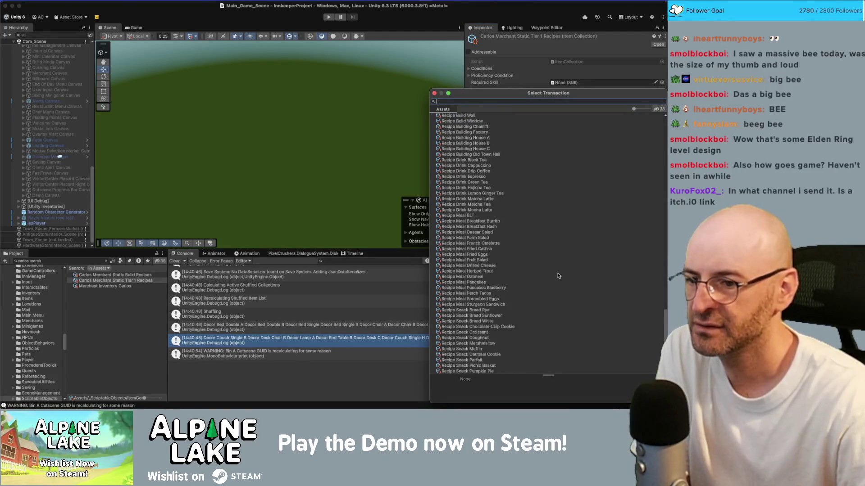
pyautogui.scroll(15, 584, 251)
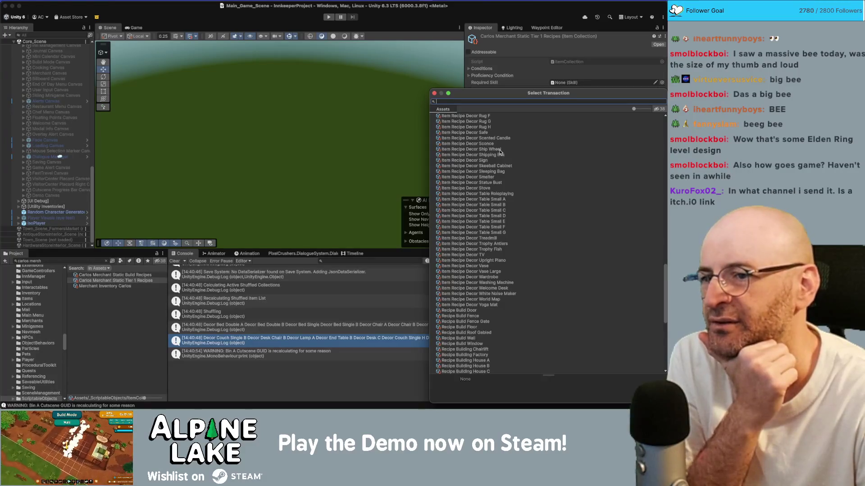
pyautogui.scroll(5, 500, 152)
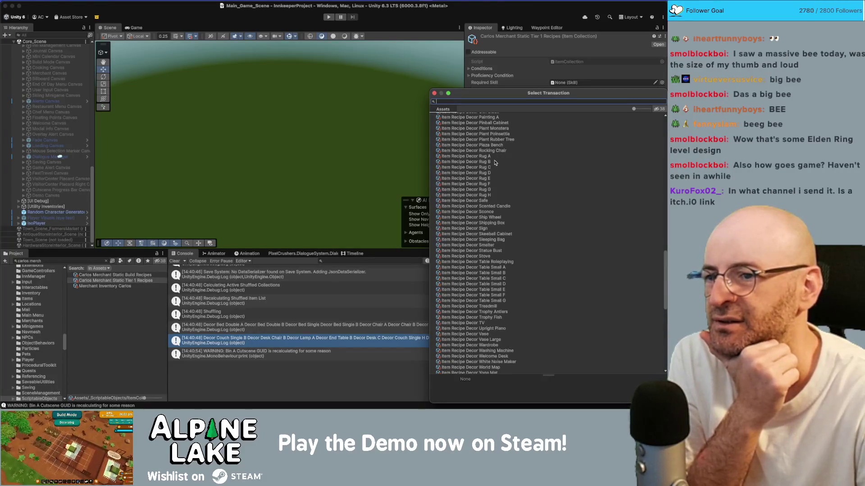
pyautogui.click(495, 152)
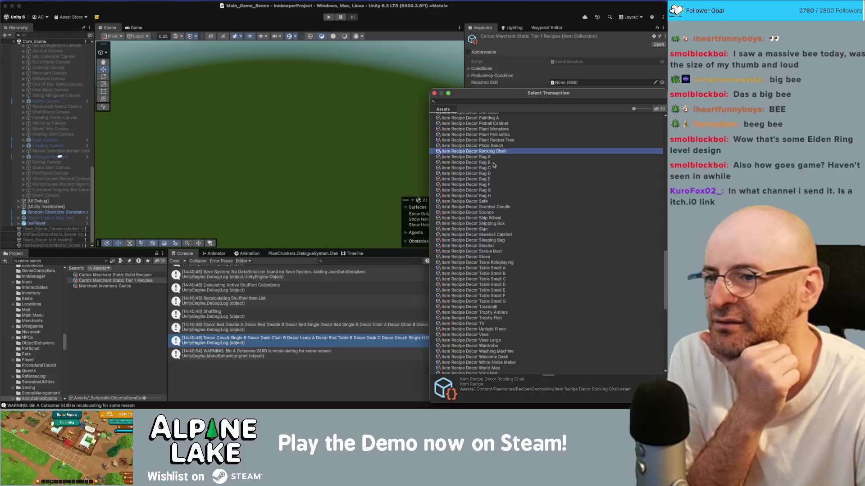
pyautogui.scroll(2, 495, 165)
pyautogui.doubleClick(494, 175)
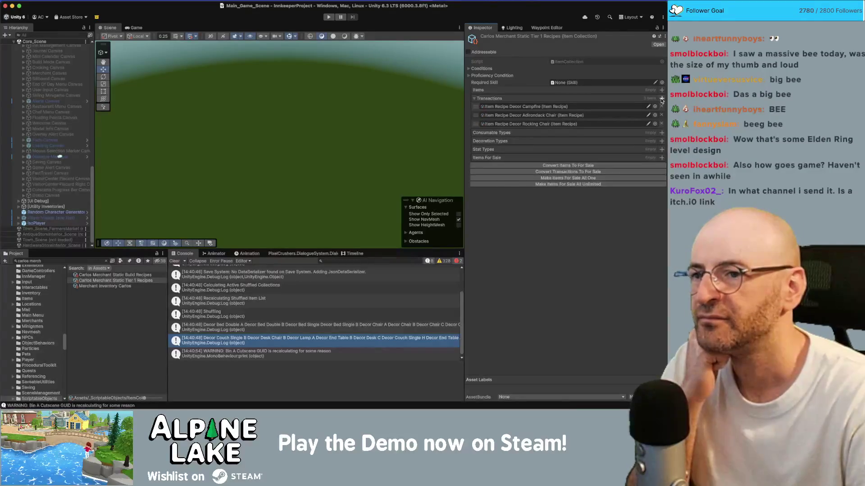
pyautogui.click(661, 99)
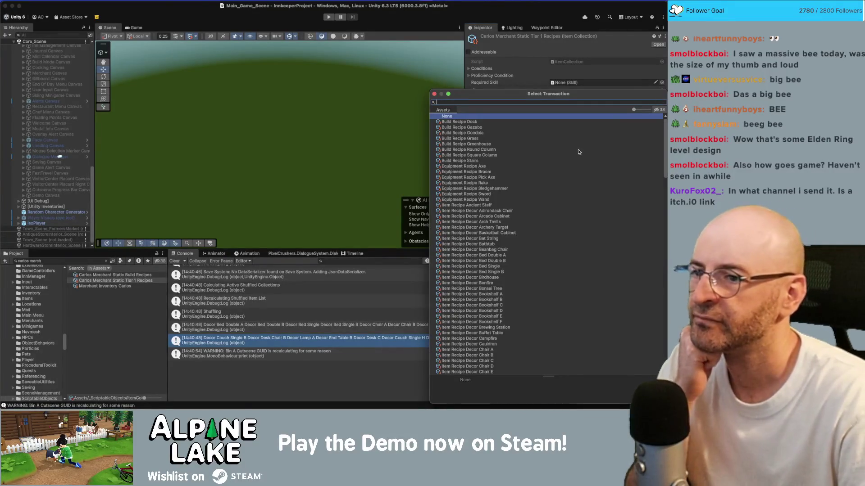
# Step: Add Item Recipe Decor Chest and Item Recipe Decor Bookshelf A as the fourth and fifth transactions
pyautogui.scroll(-5, 577, 153)
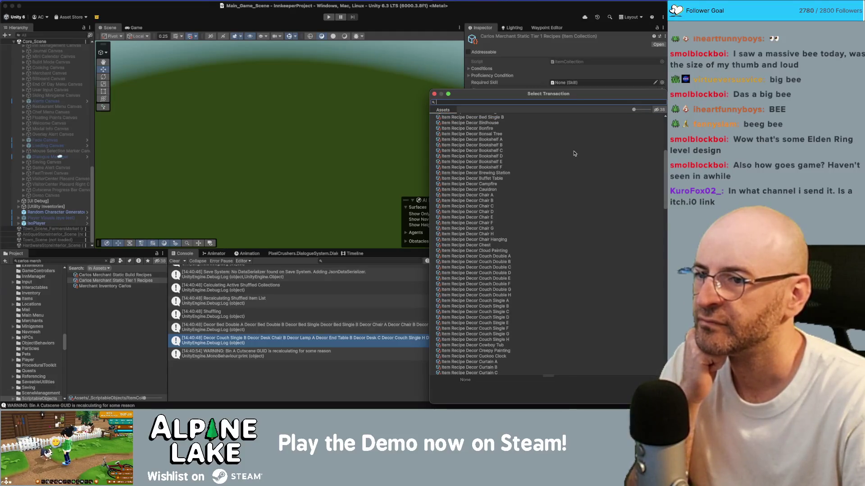
pyautogui.scroll(-3, 574, 153)
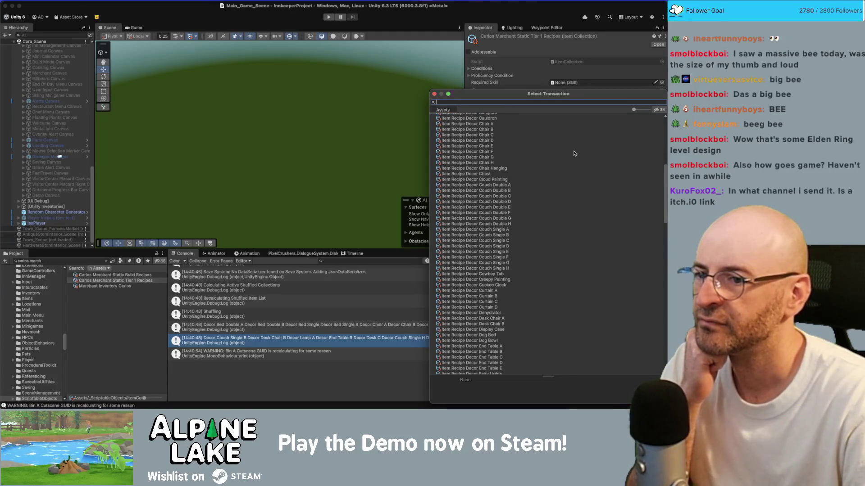
pyautogui.doubleClick(576, 175)
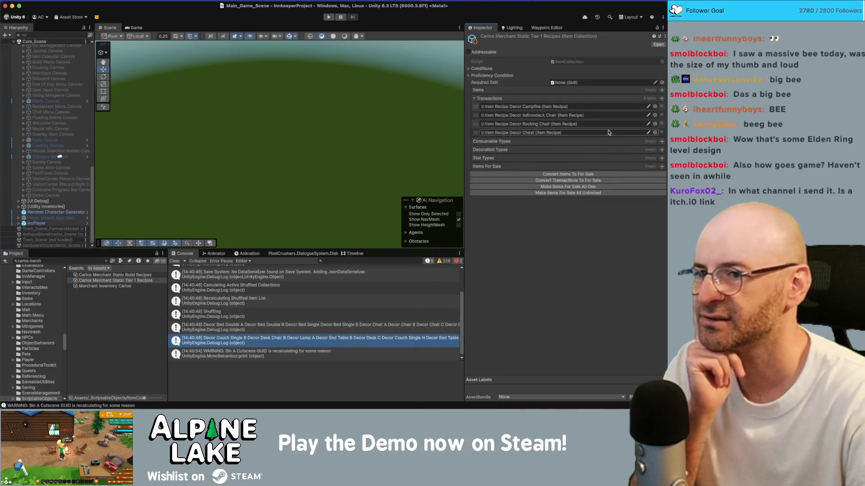
pyautogui.click(661, 99)
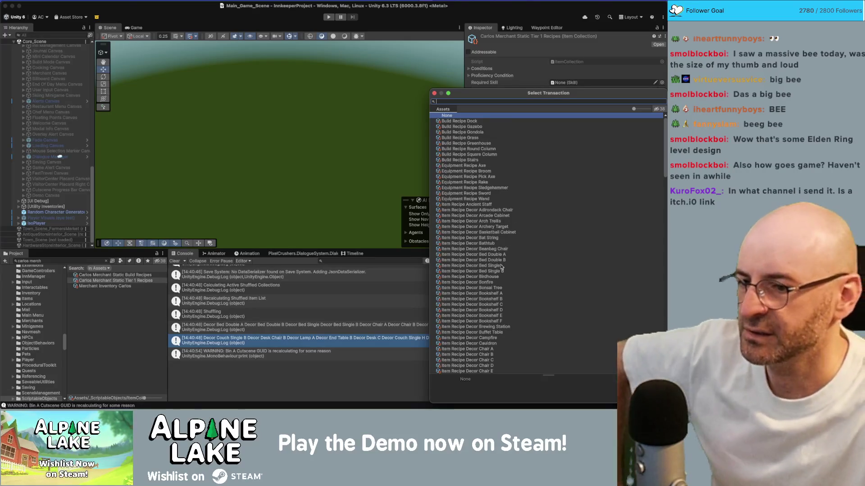
pyautogui.click(492, 294)
pyautogui.doubleClick(494, 295)
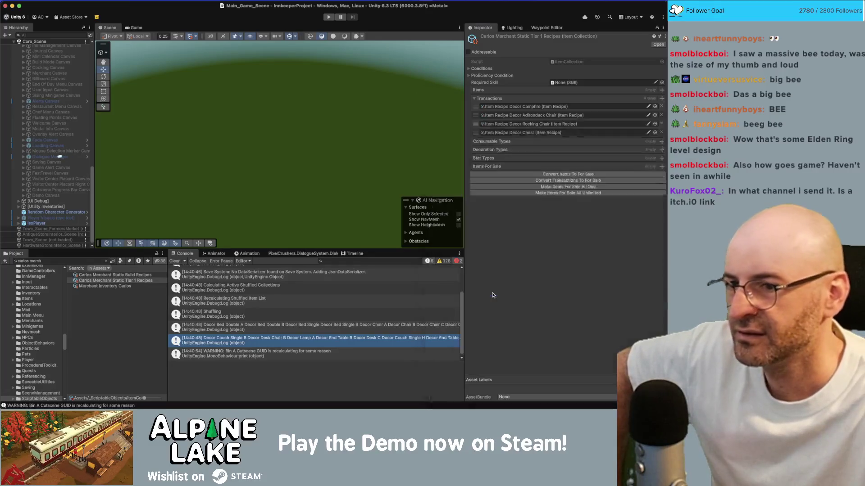
pyautogui.click(531, 141)
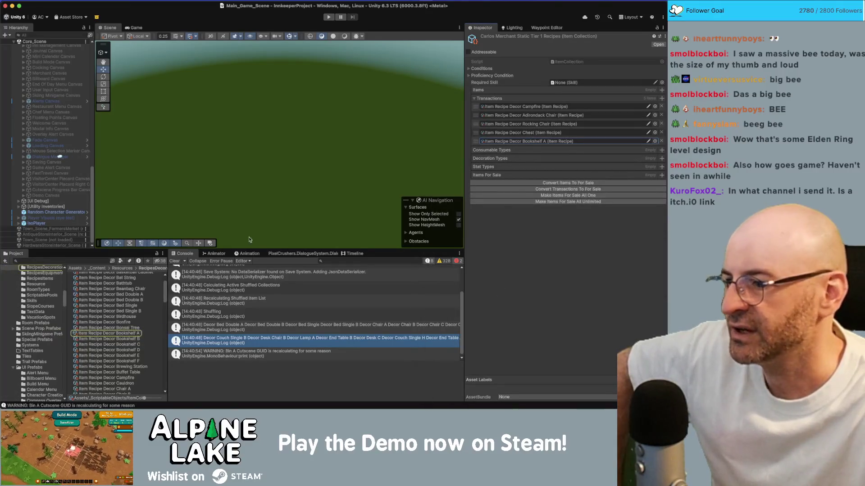
# Step: Ping the Bookshelf A recipe's item, compare Decor Bookshelf B–F, and return to Decor Bookshelf A
pyautogui.doubleClick(531, 141)
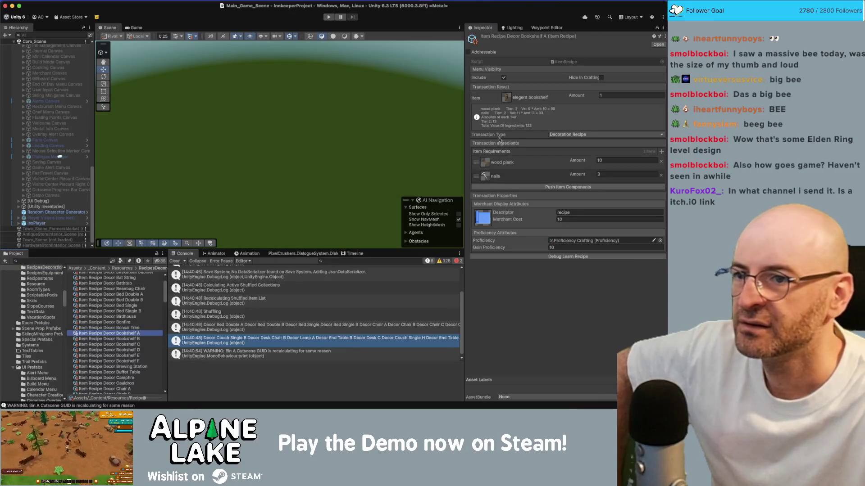
pyautogui.click(505, 98)
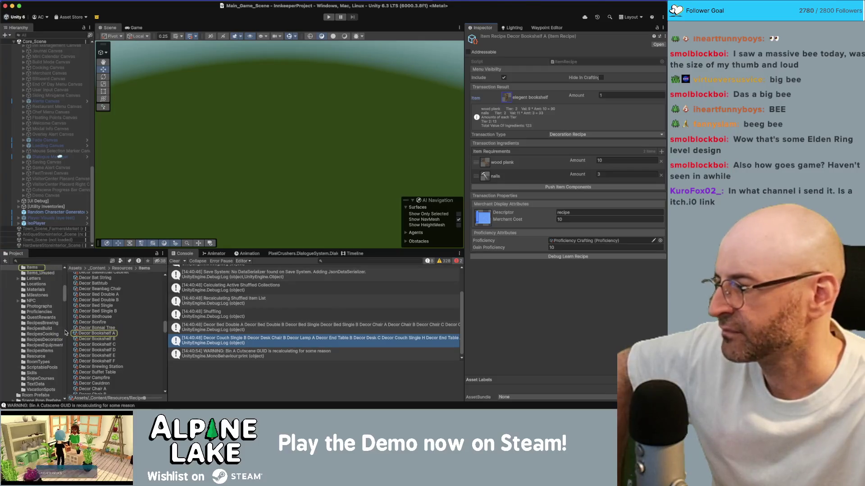
pyautogui.click(102, 339)
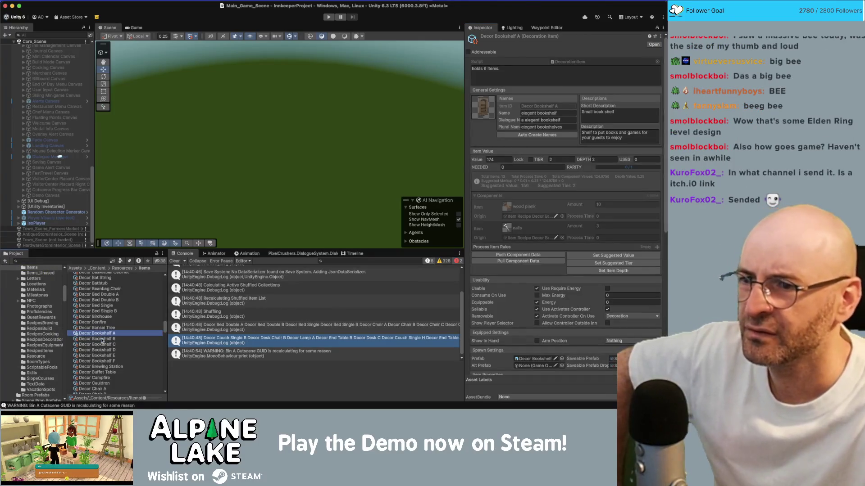
pyautogui.press('Down')
pyautogui.press('Down')
pyautogui.press('Down')
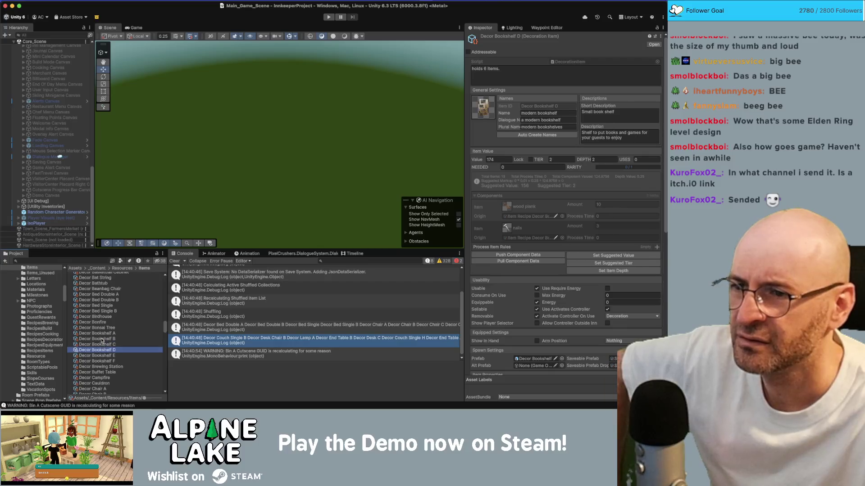
pyautogui.press('Down')
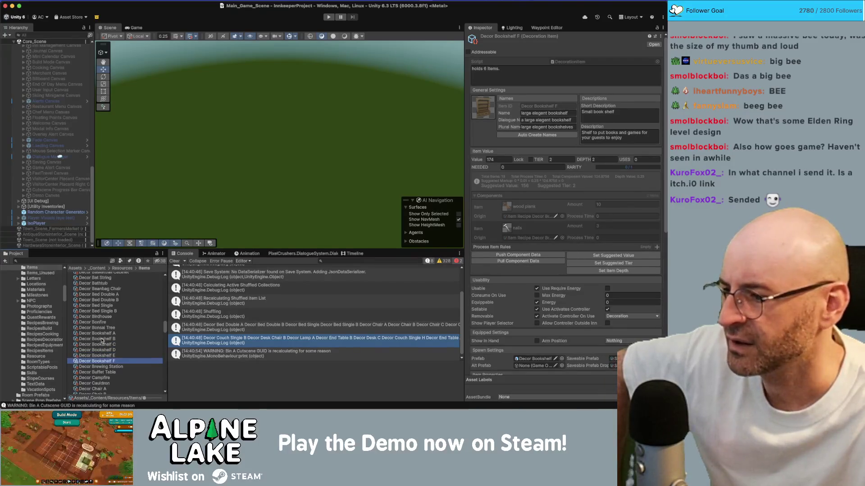
pyautogui.press('Up')
pyautogui.press('Up')
pyautogui.press('Up')
pyautogui.press('Down')
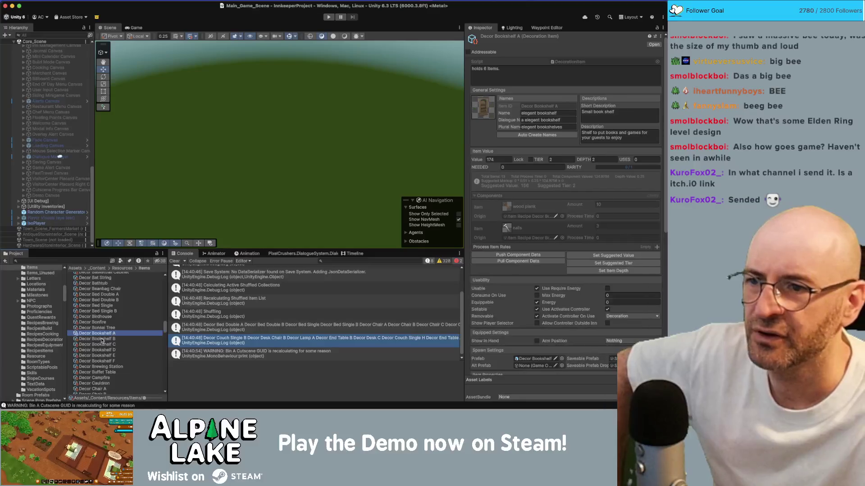
pyautogui.press('super+Tab')
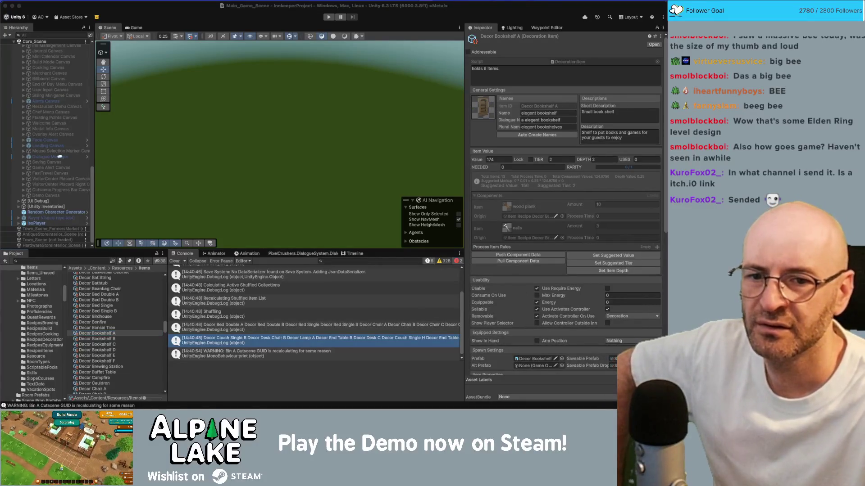
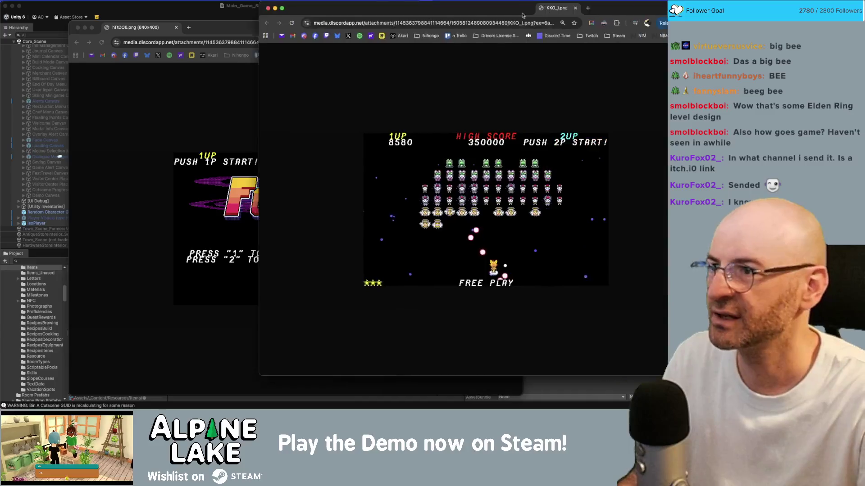
# Step: Combine the two Foxien screenshots into one tabbed window, view both, then close the window
pyautogui.moveTo(315, 10); pyautogui.dragTo(225, 27)
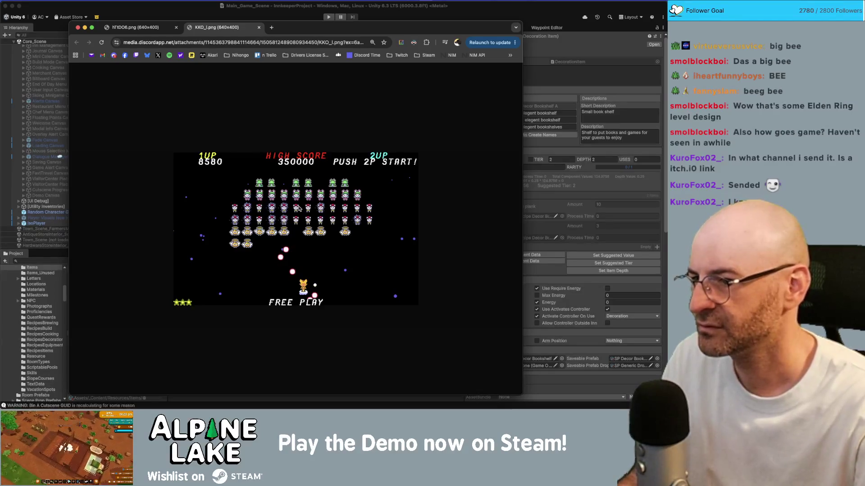
pyautogui.scroll(5, 300, 208)
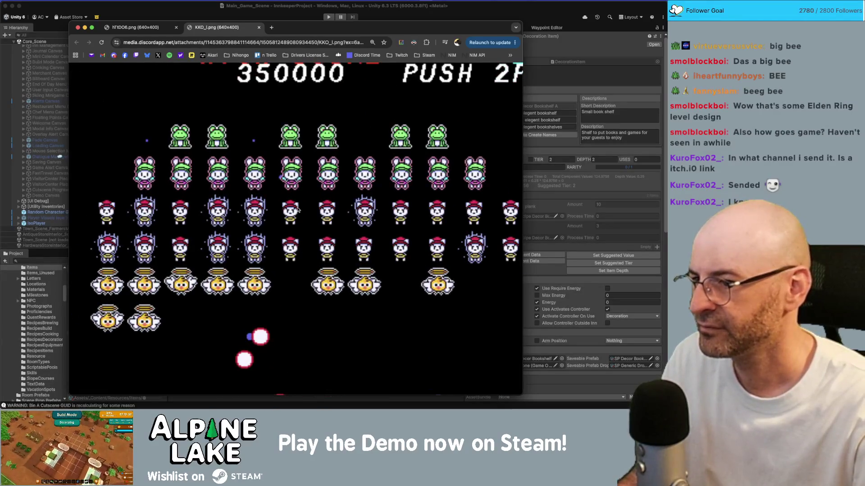
pyautogui.scroll(-5, 297, 207)
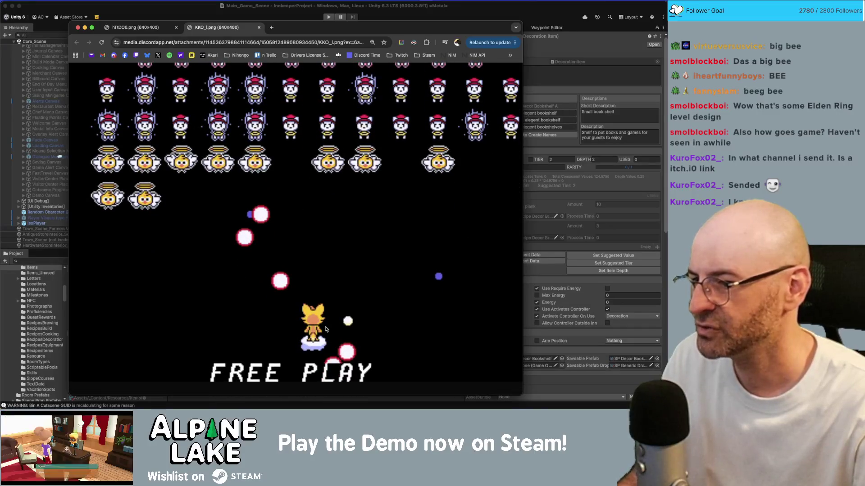
pyautogui.scroll(-5, 321, 354)
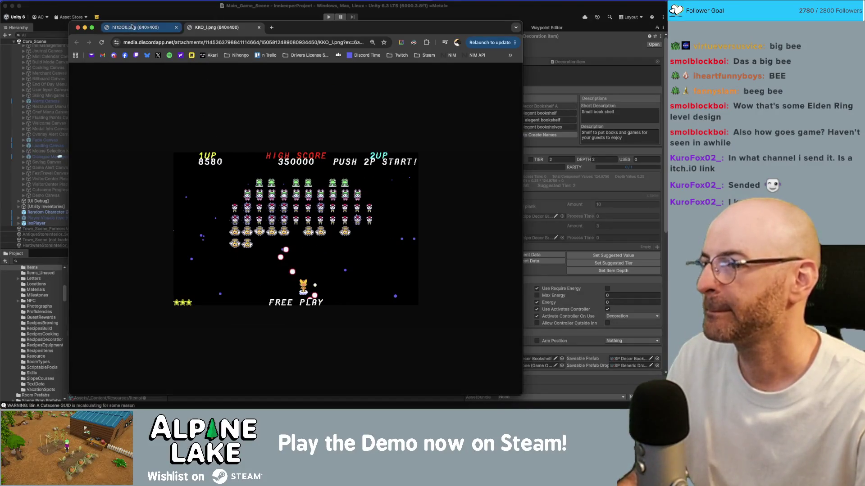
pyautogui.click(153, 28)
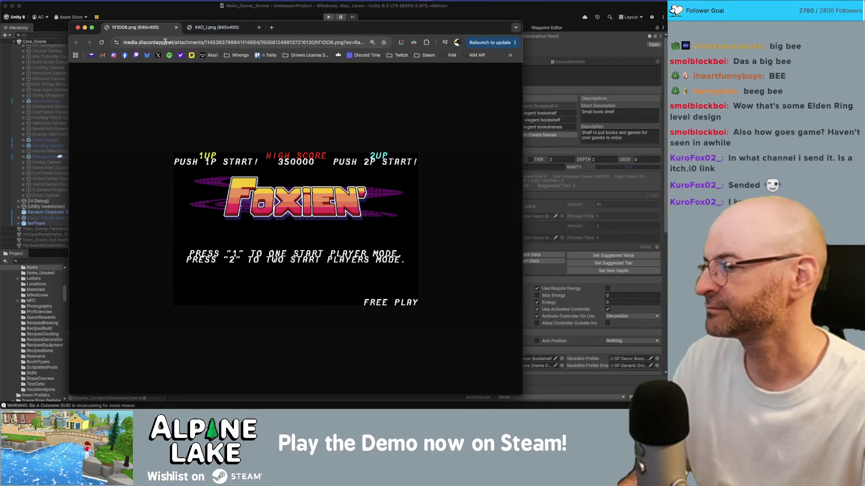
pyautogui.click(175, 27)
pyautogui.press('super+w')
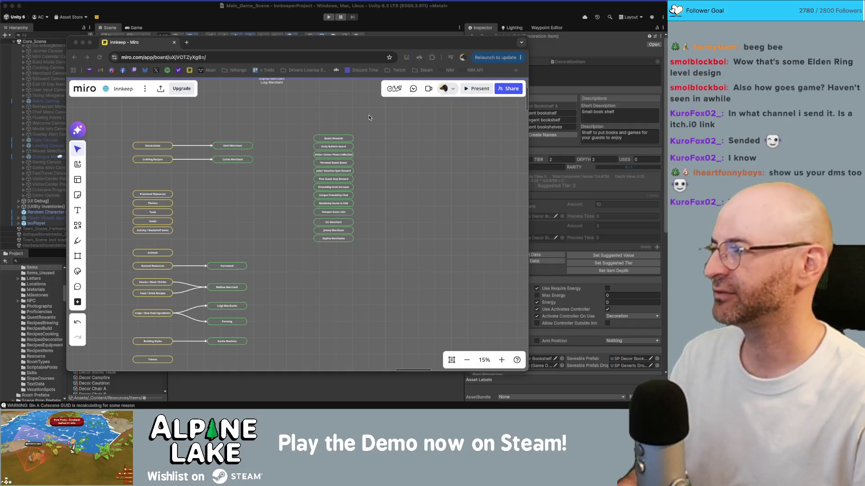
# Step: Move the Miro Innkeep board aside and bring the Unity editor forward
pyautogui.moveTo(260, 48)
pyautogui.mouseDown()
pyautogui.moveTo(312, 64)
pyautogui.moveTo(268, 54)
pyautogui.mouseUp()
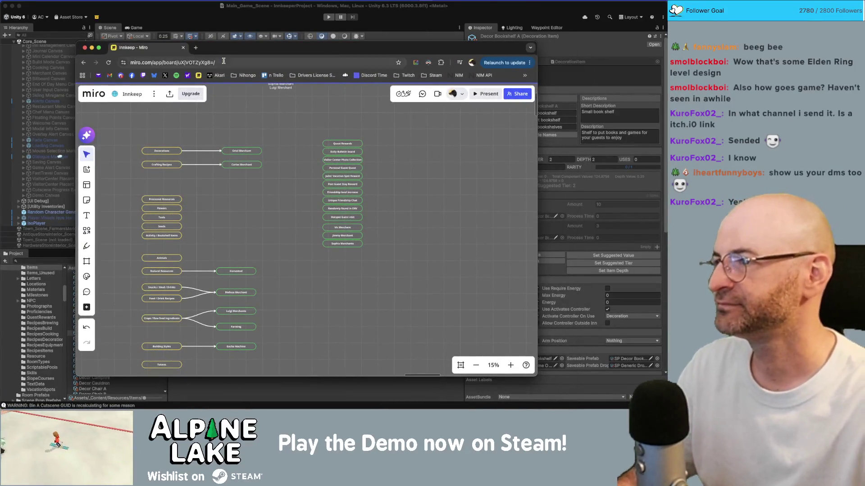
pyautogui.click(191, 23)
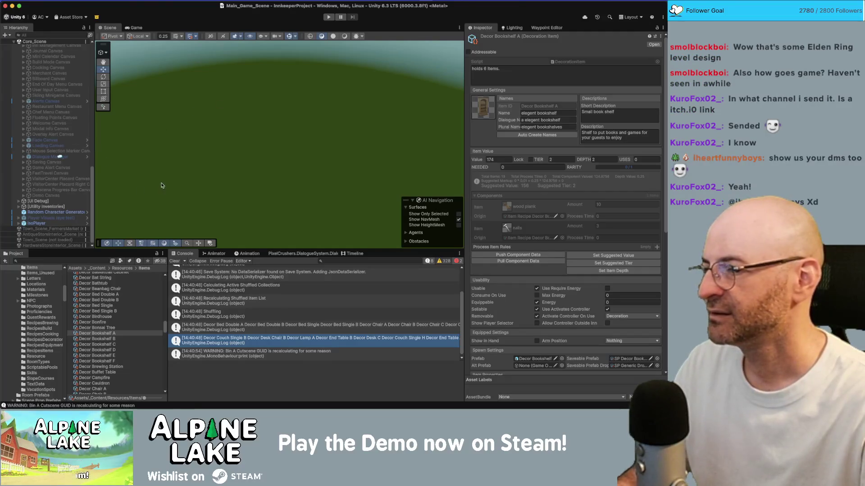
# Step: Inspect the Decor Brewing Station item
pyautogui.click(112, 339)
pyautogui.click(116, 366)
pyautogui.scroll(-1, 116, 366)
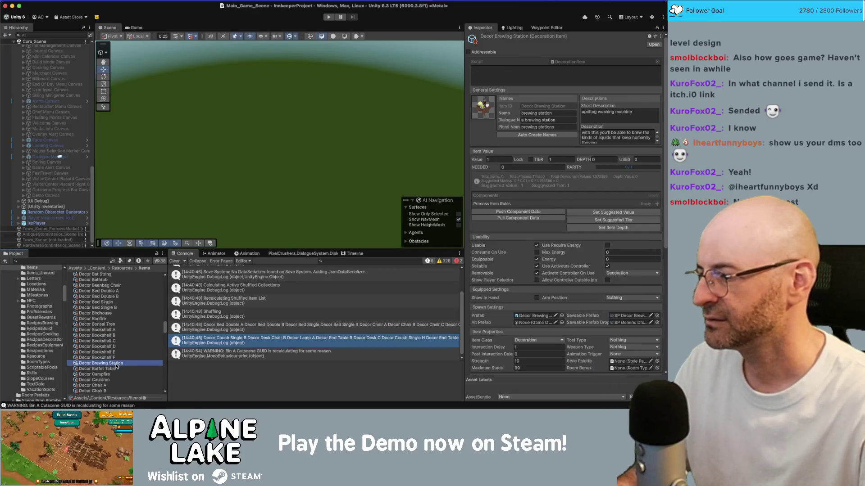
pyautogui.scroll(-2, 116, 362)
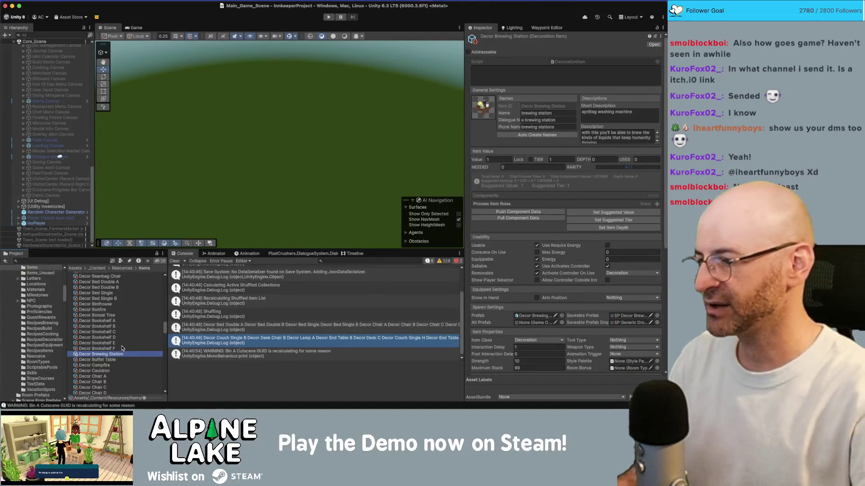
# Step: Duplicate Carlos Merchant Static Tier 1 Recipes as 'Carlos Merchant Static Tier 1 Processors'
pyautogui.click(86, 261)
pyautogui.write('c')
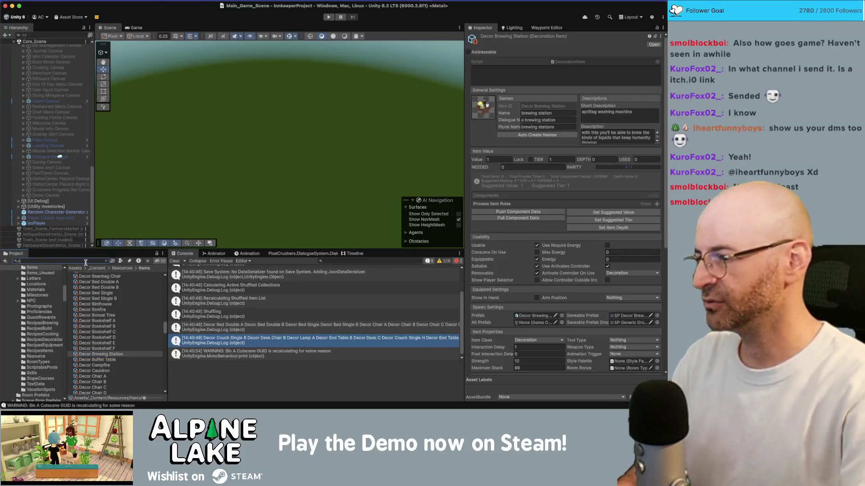
pyautogui.write('arlos merch')
pyautogui.click(116, 281)
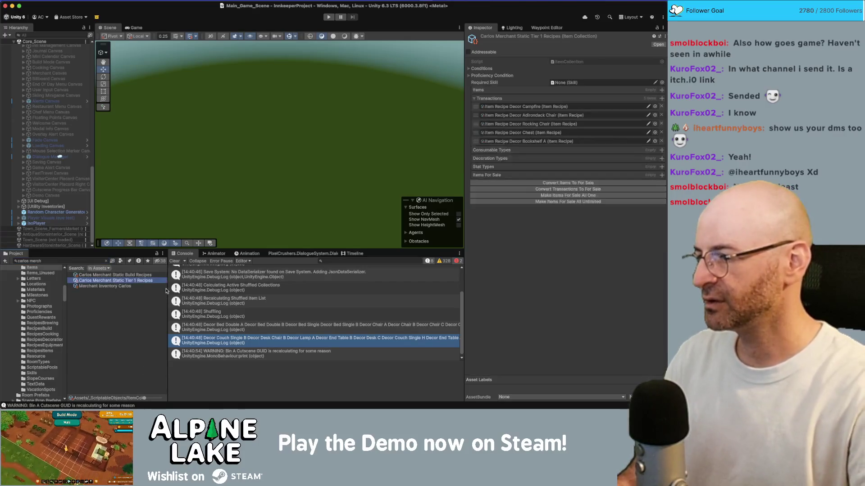
pyautogui.press('super+d')
pyautogui.press('Return')
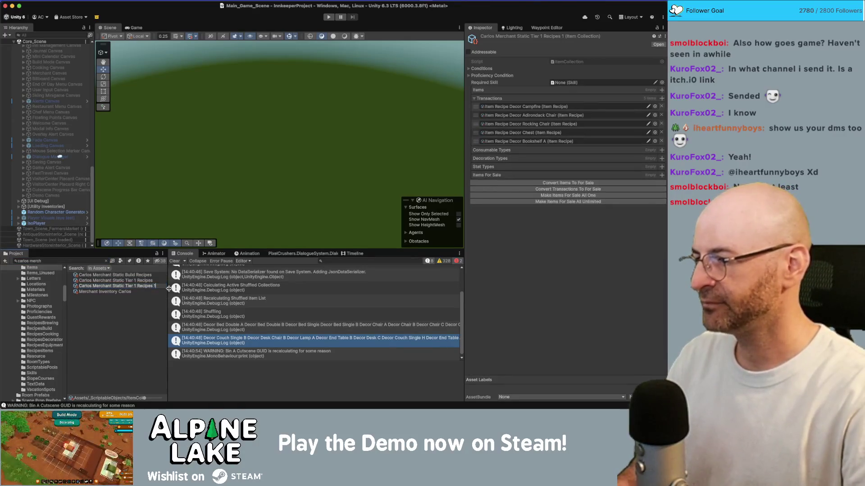
pyautogui.press('BackSpace')
pyautogui.press('BackSpace')
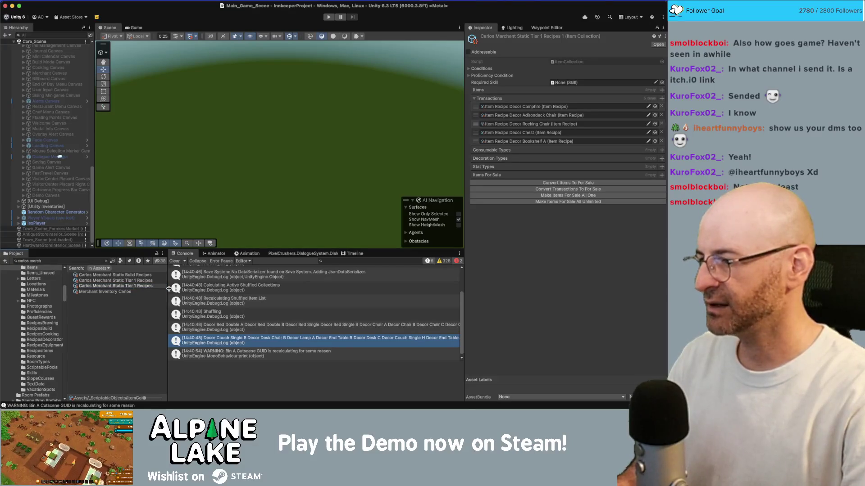
pyautogui.hotkey('shift', 'alt', 'Left')
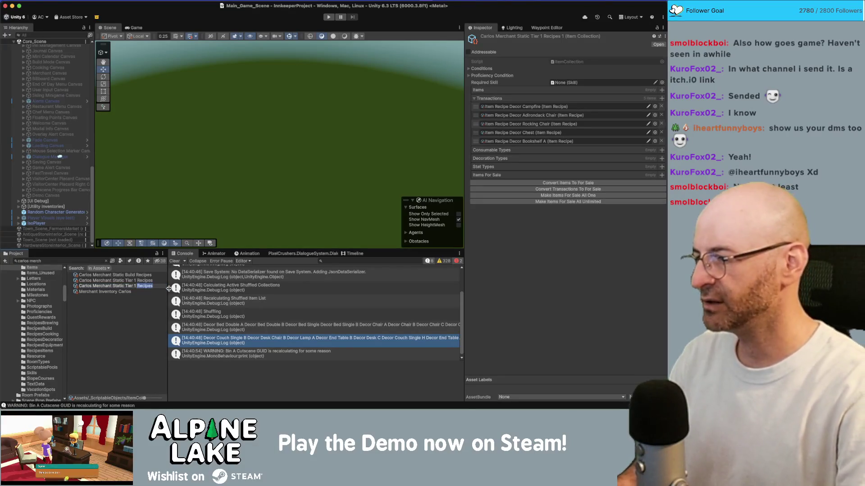
pyautogui.write('Pro')
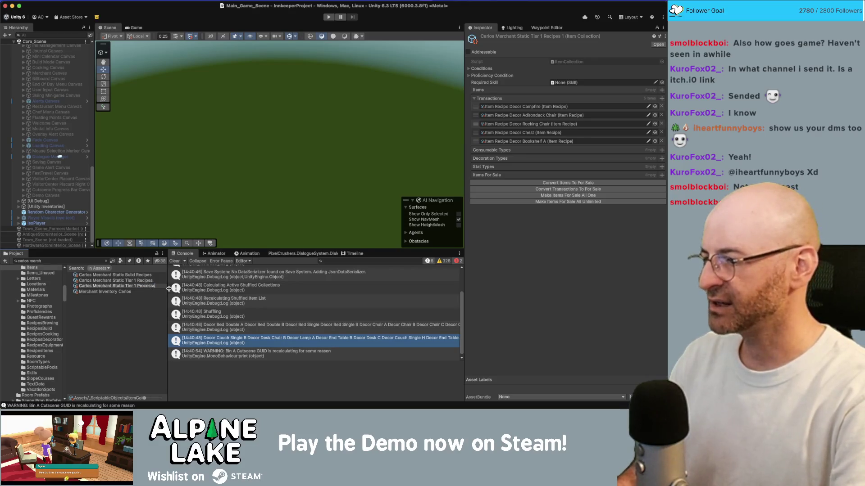
pyautogui.press('Return')
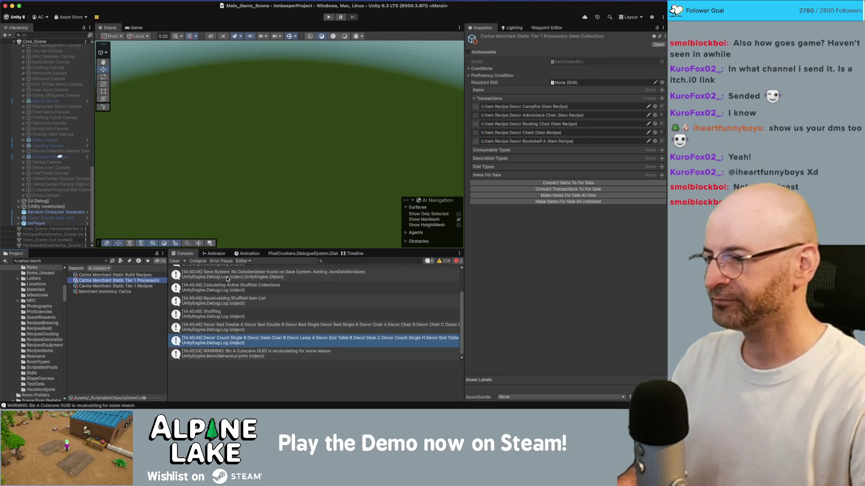
# Step: Remove all three recipe transactions from the new Processors collection
pyautogui.click(661, 107)
pyautogui.click(662, 107)
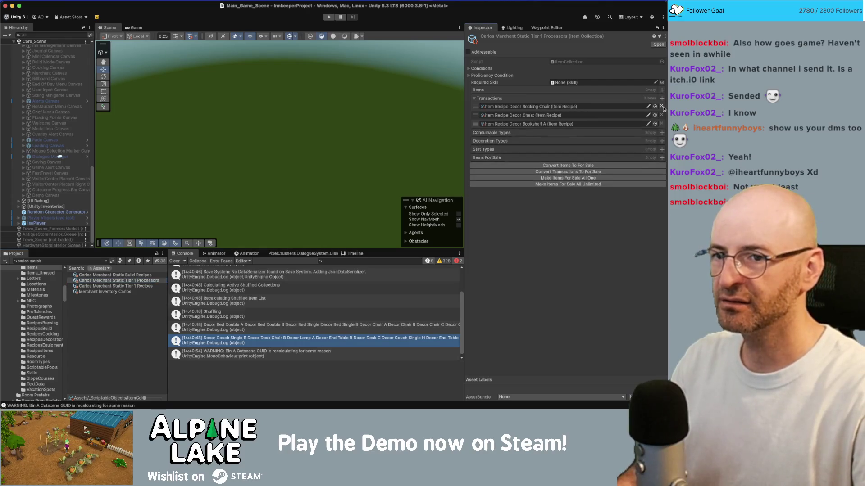
pyautogui.click(662, 107)
pyautogui.click(662, 107)
pyautogui.click(662, 106)
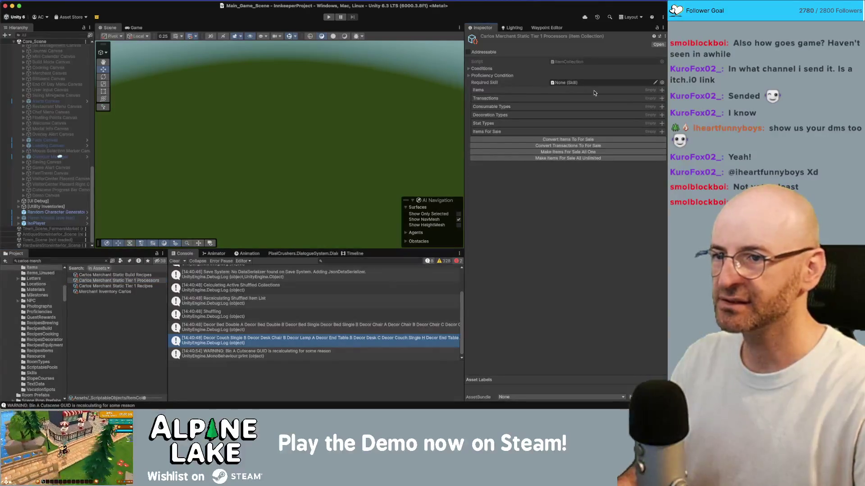
pyautogui.click(661, 90)
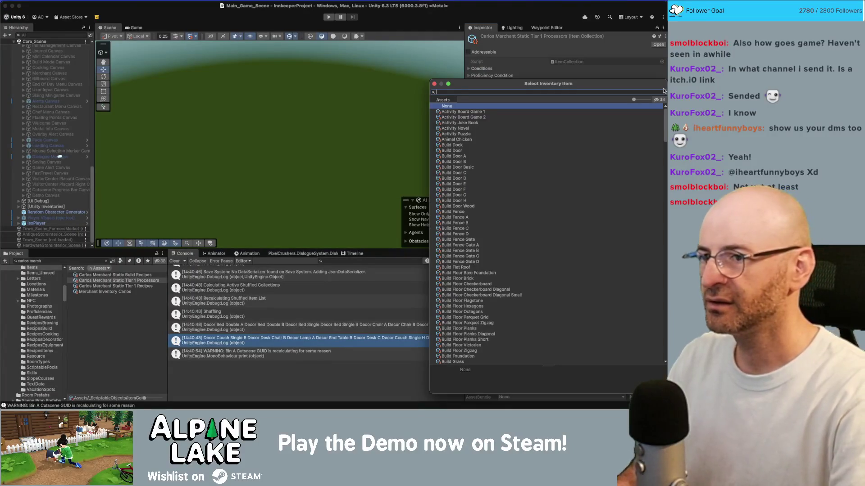
# Step: Add the smelter, grinder and table saw to the Processors collection's items
pyautogui.write('smelter')
pyautogui.press('Down')
pyautogui.press('Return')
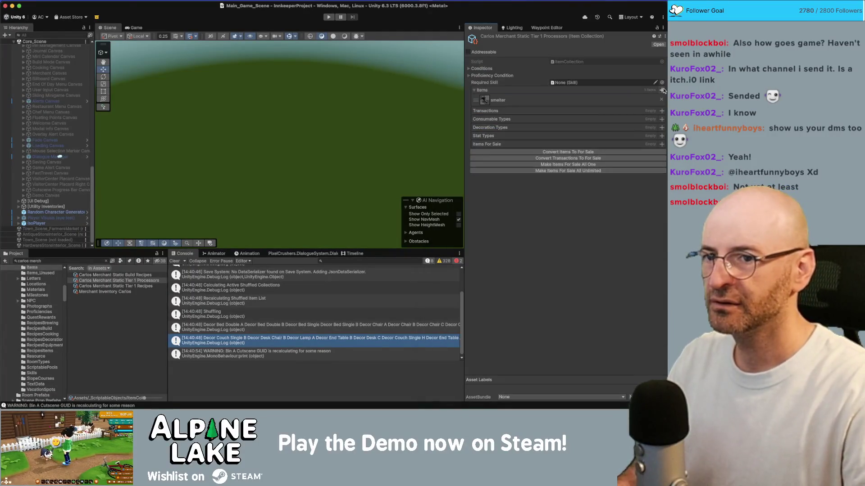
pyautogui.click(661, 90)
pyautogui.write('grinder')
pyautogui.press('Down')
pyautogui.press('Return')
pyautogui.click(662, 91)
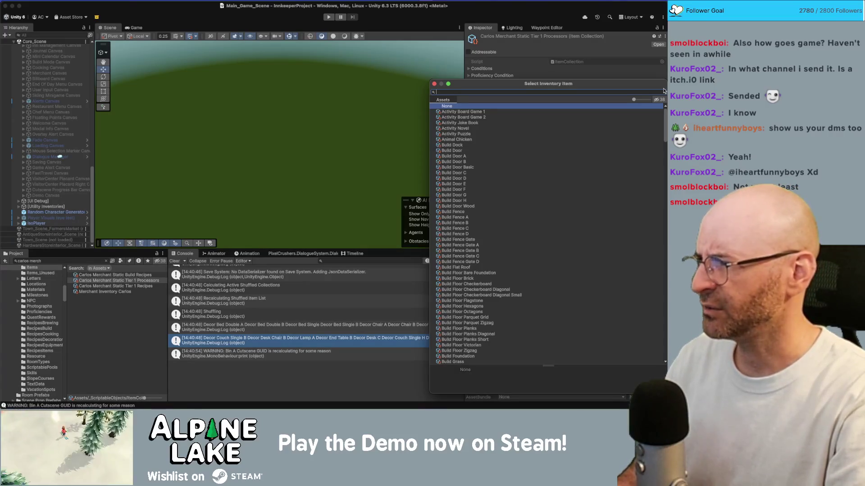
pyautogui.write('able saw')
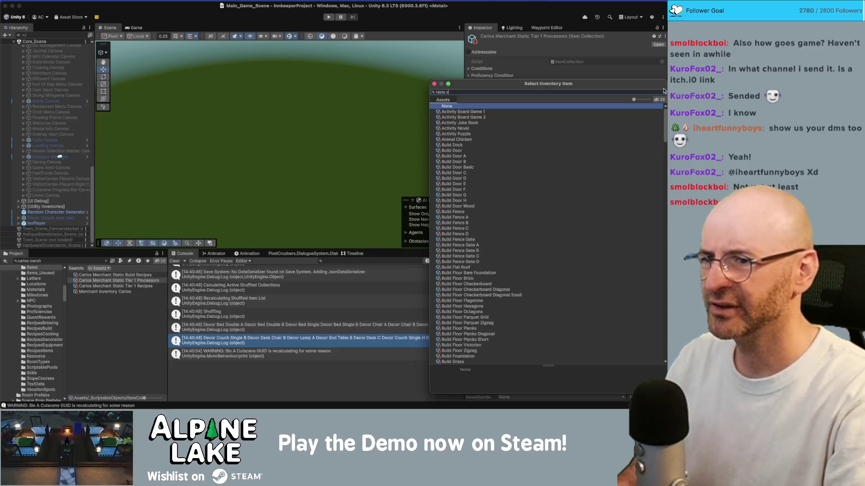
pyautogui.press('Down')
pyautogui.press('Return')
# Step: Add Decor Cowboy Tub as a fourth item, then remove it again
pyautogui.click(662, 90)
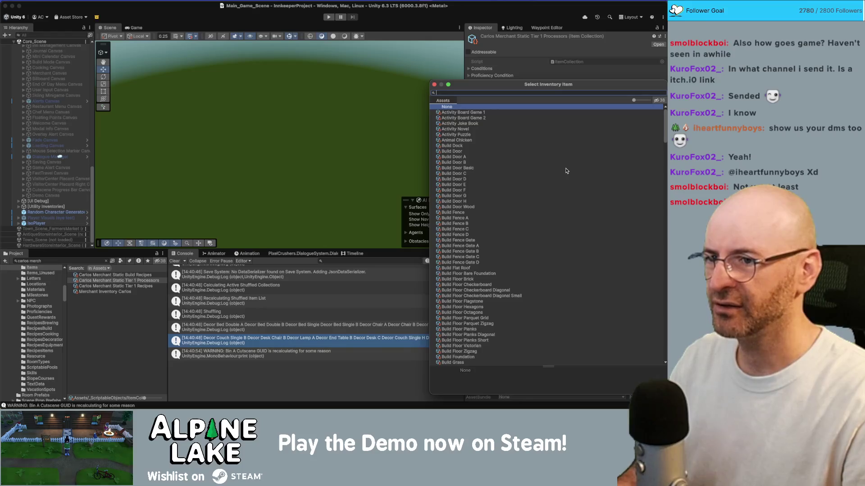
pyautogui.scroll(-15, 566, 171)
pyautogui.scroll(-15, 565, 172)
pyautogui.scroll(1, 565, 173)
pyautogui.scroll(-1, 565, 172)
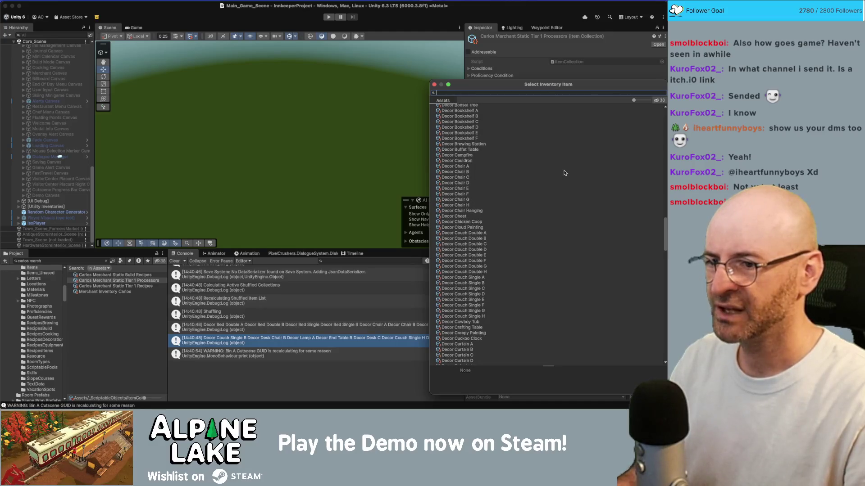
pyautogui.scroll(-3, 564, 173)
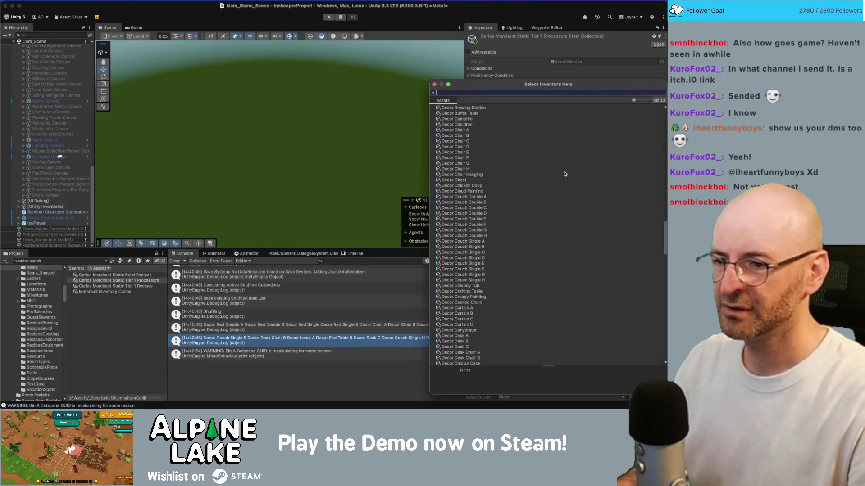
pyautogui.scroll(-1, 565, 174)
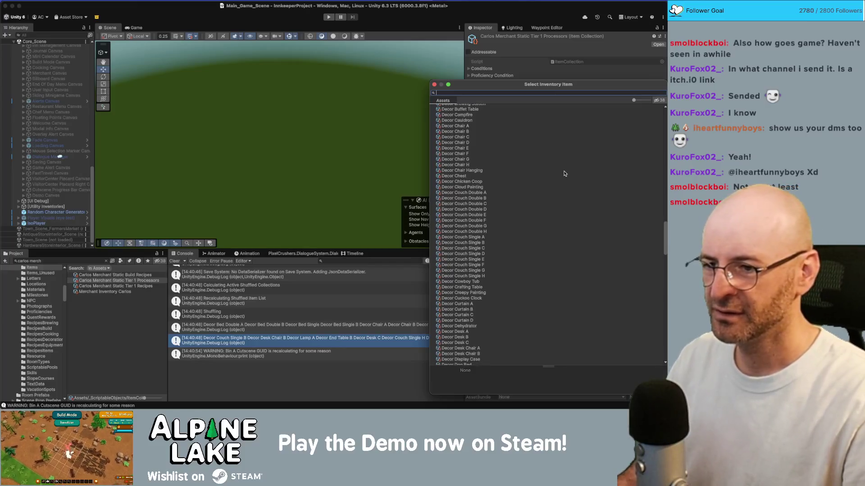
pyautogui.click(474, 282)
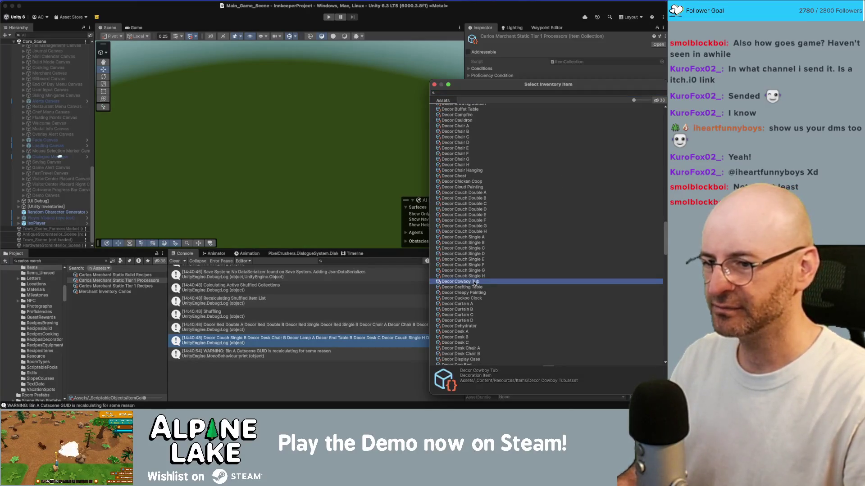
pyautogui.doubleClick(476, 283)
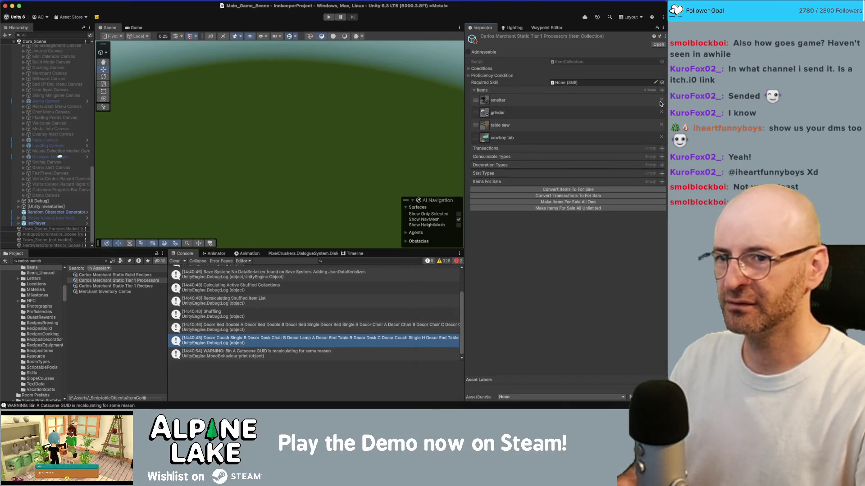
pyautogui.click(661, 137)
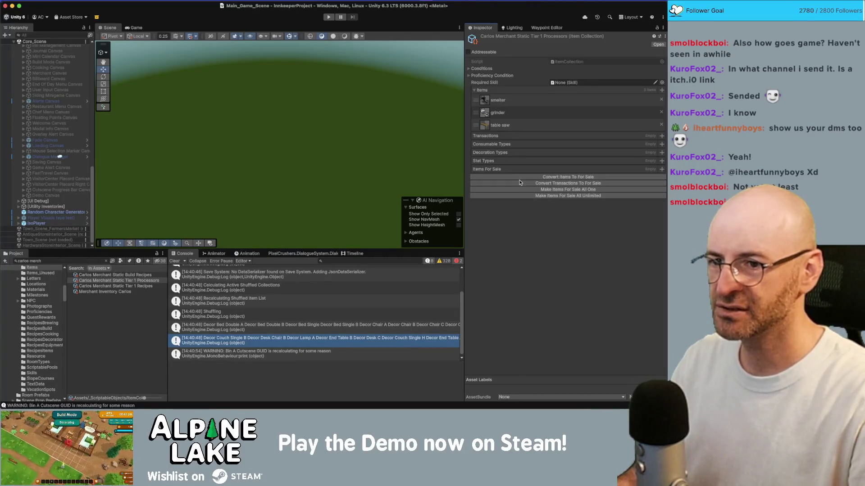
# Step: In ItemCollection.cs, study how ConvertTransactionsToForSale builds ItemForSale entries from m_Transactions
pyautogui.doubleClick(567, 68)
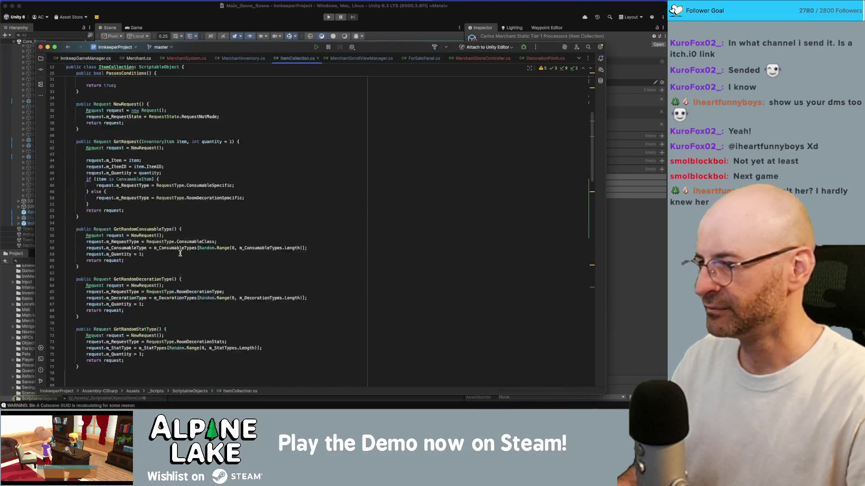
pyautogui.scroll(-10, 181, 254)
pyautogui.click(140, 150)
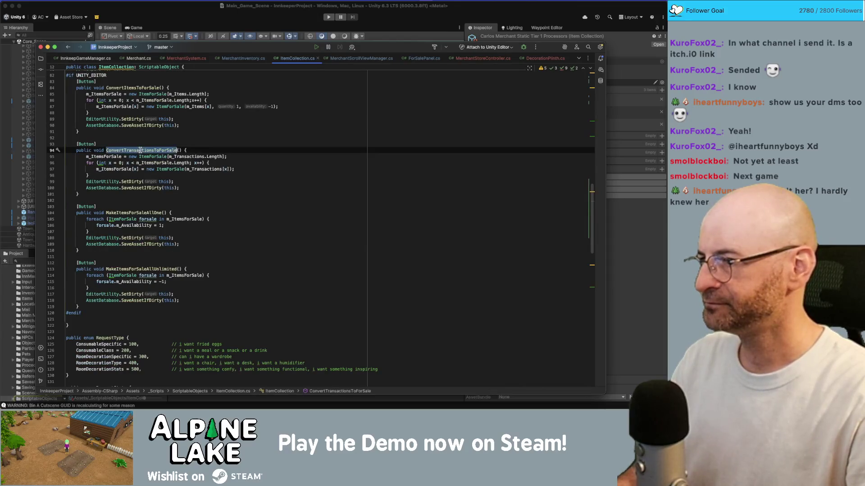
pyautogui.click(112, 157)
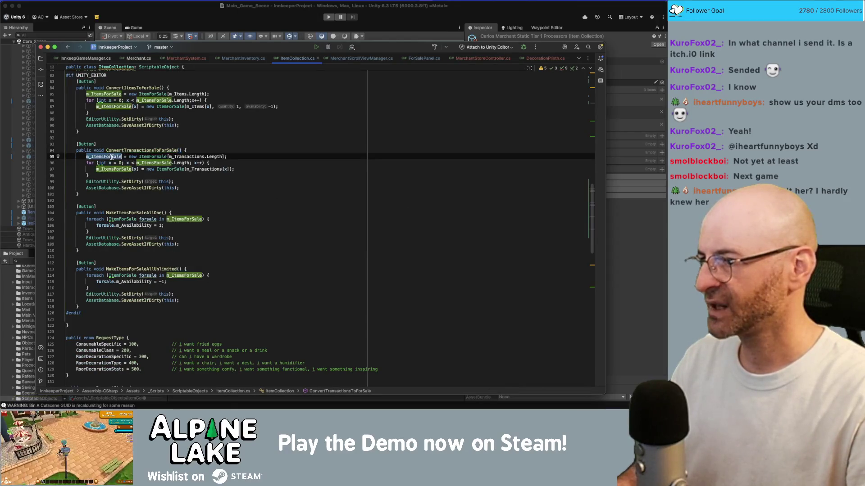
pyautogui.click(190, 155)
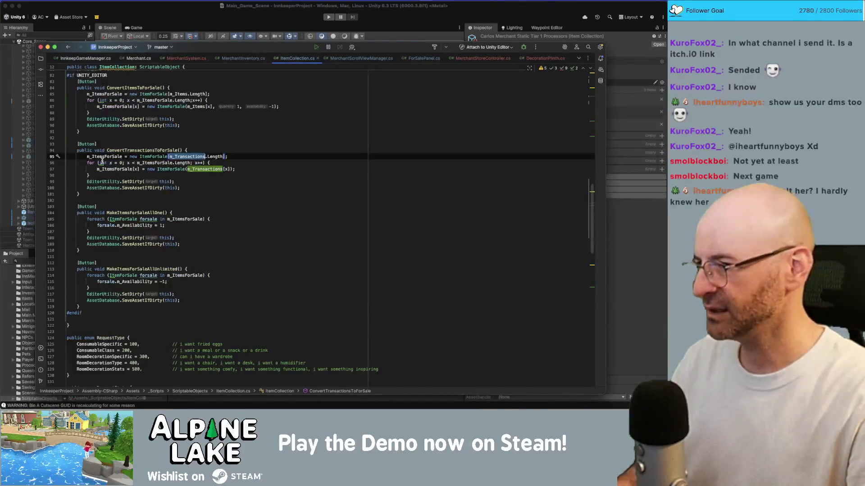
pyautogui.click(156, 160)
pyautogui.click(174, 169)
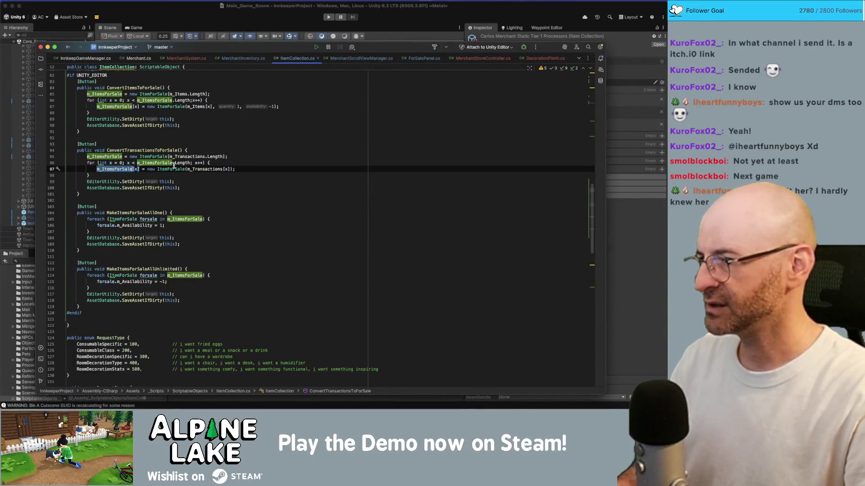
pyautogui.click(128, 169)
pyautogui.doubleClick(171, 169)
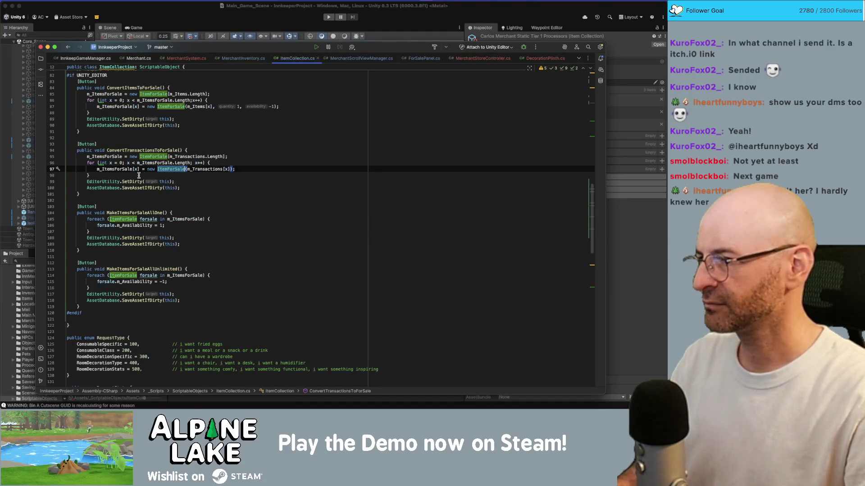
pyautogui.click(144, 150)
pyautogui.click(209, 163)
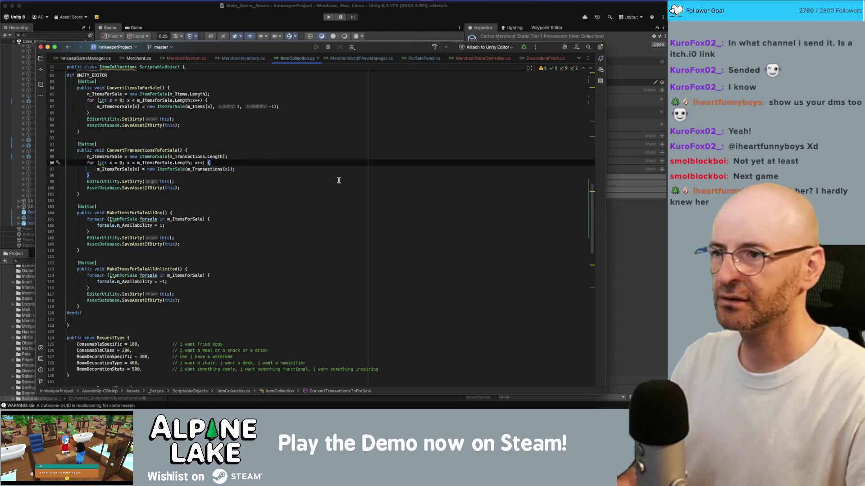
pyautogui.click(623, 237)
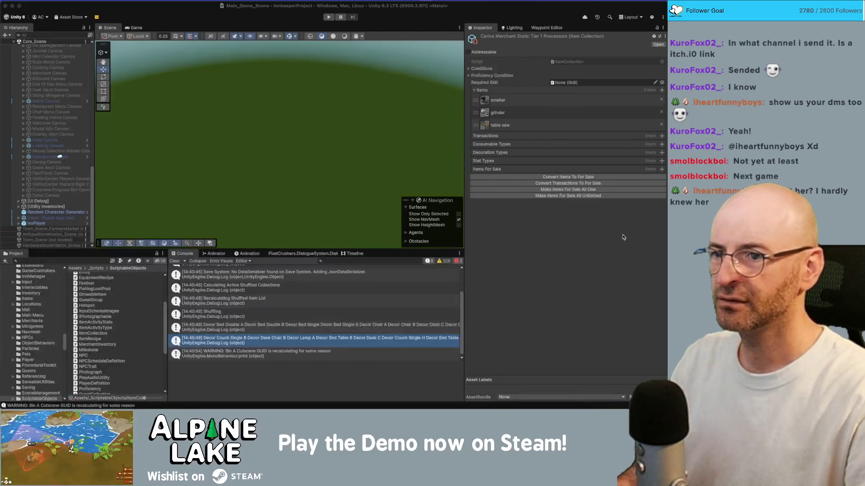
# Step: Convert the smelter, grinder and table saw to for-sale entries, then search 'carlos merch'
pyautogui.click(555, 178)
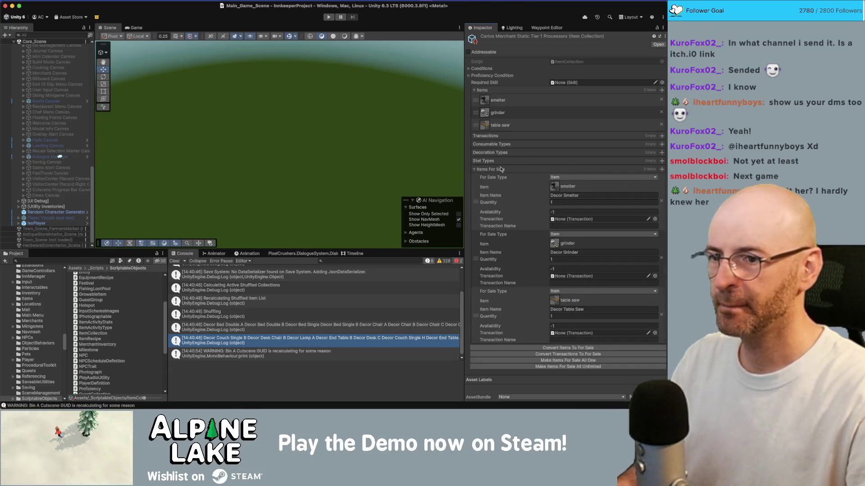
pyautogui.click(474, 170)
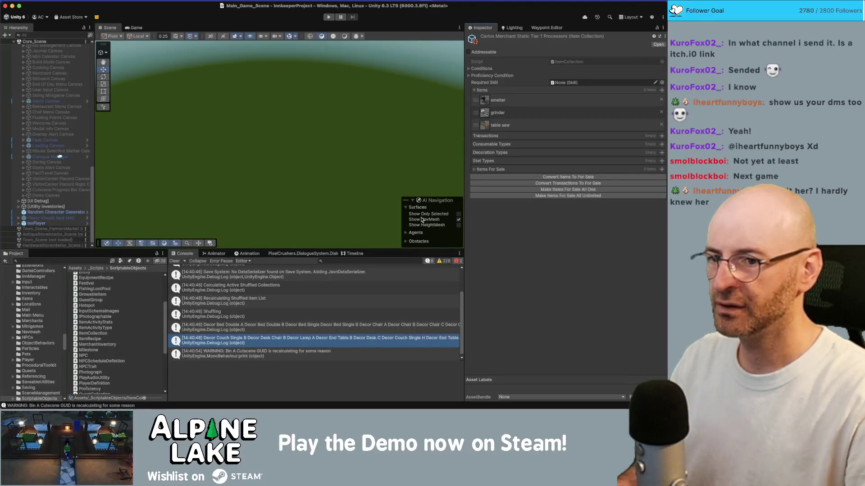
pyautogui.click(68, 261)
pyautogui.write('carlos merch')
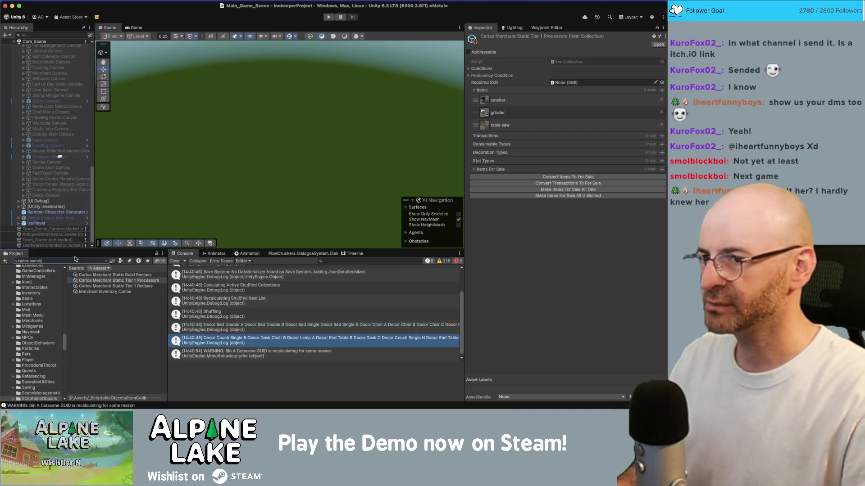
# Step: Convert Static Build Recipes' seven recipes to for-sale entries, then move Tier 1's Bookshelf A second
pyautogui.click(119, 287)
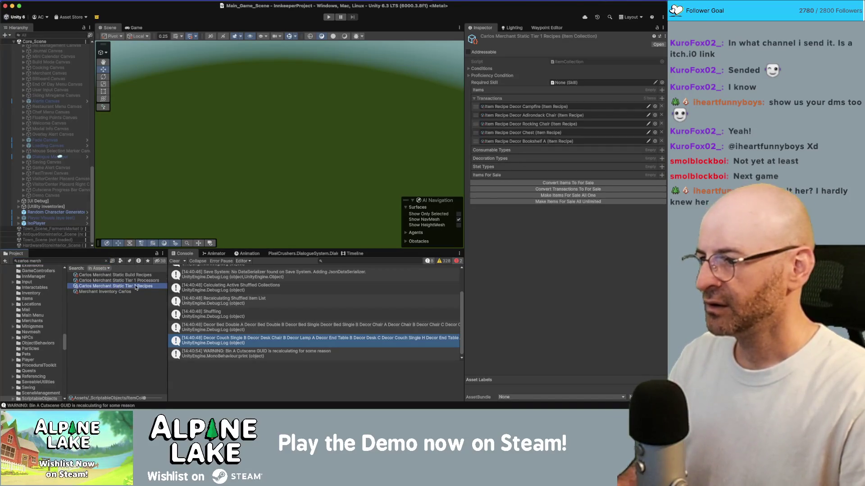
pyautogui.press('Up')
pyautogui.press('Up')
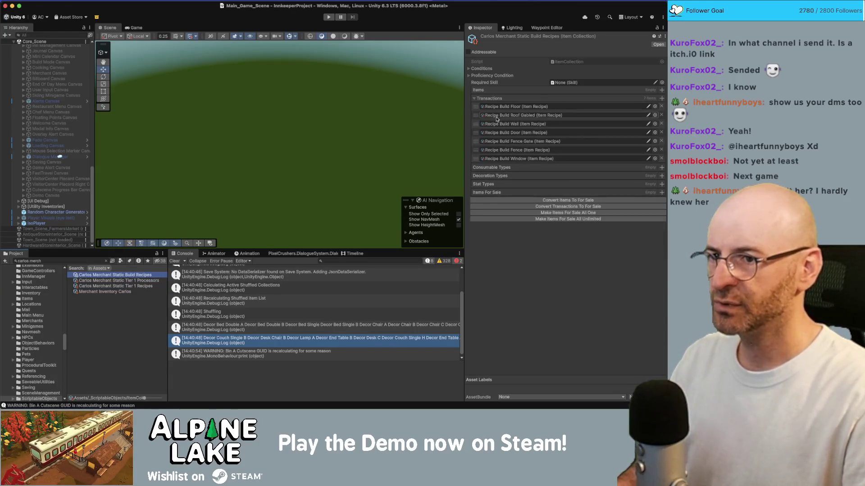
pyautogui.click(557, 206)
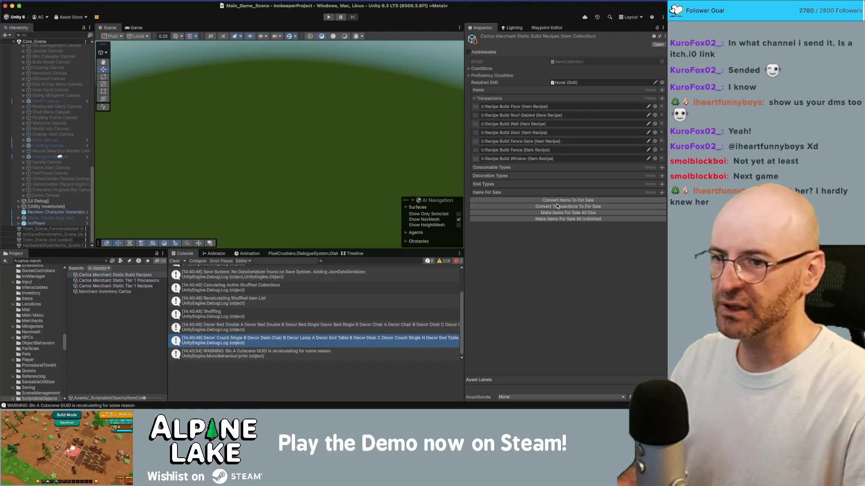
pyautogui.scroll(-5, 530, 219)
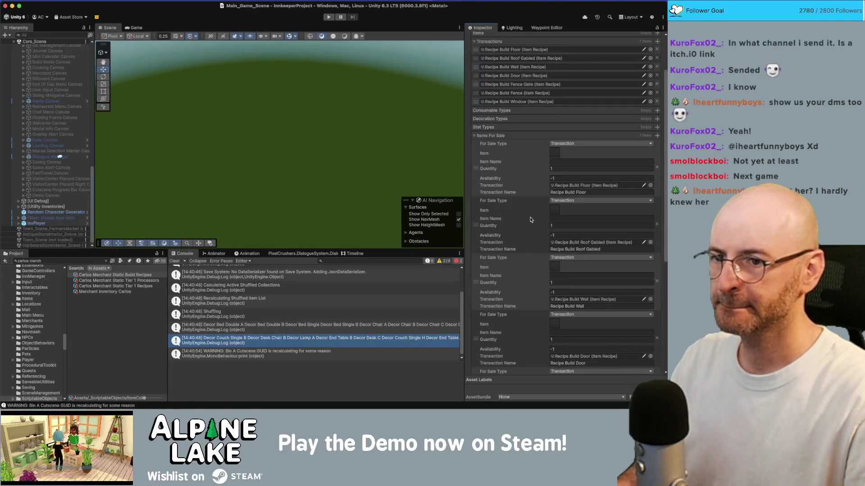
pyautogui.click(475, 136)
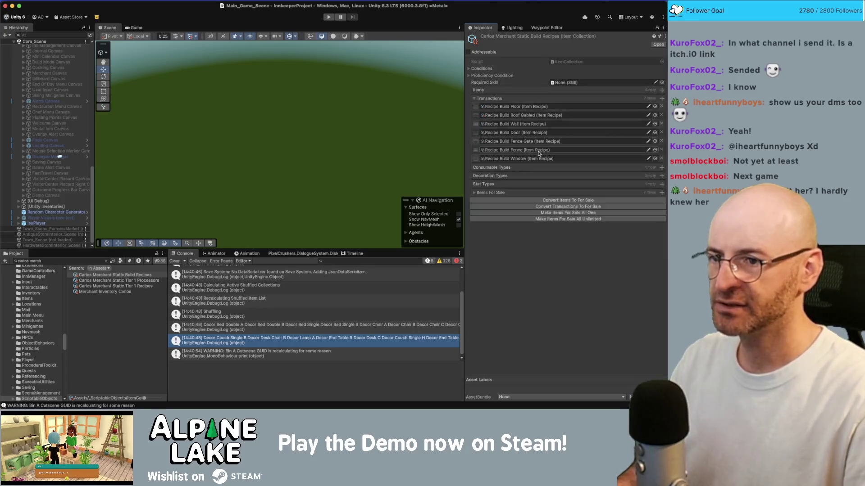
pyautogui.click(126, 285)
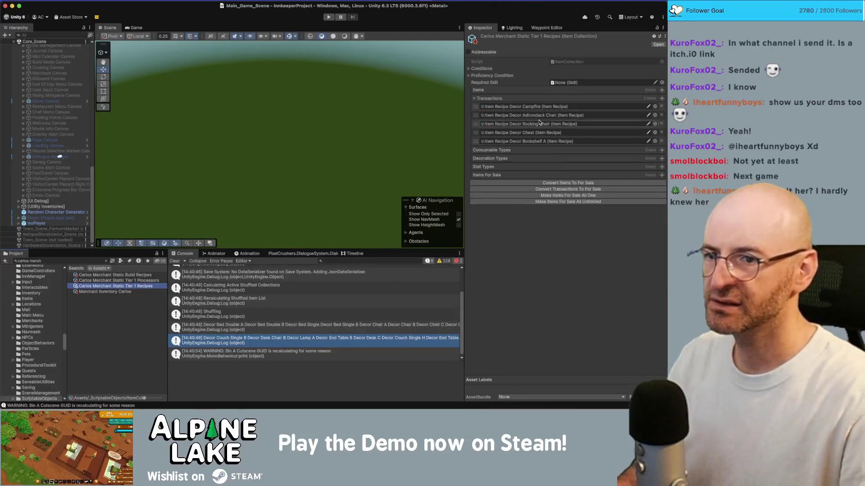
pyautogui.moveTo(473, 143); pyautogui.dragTo(476, 108)
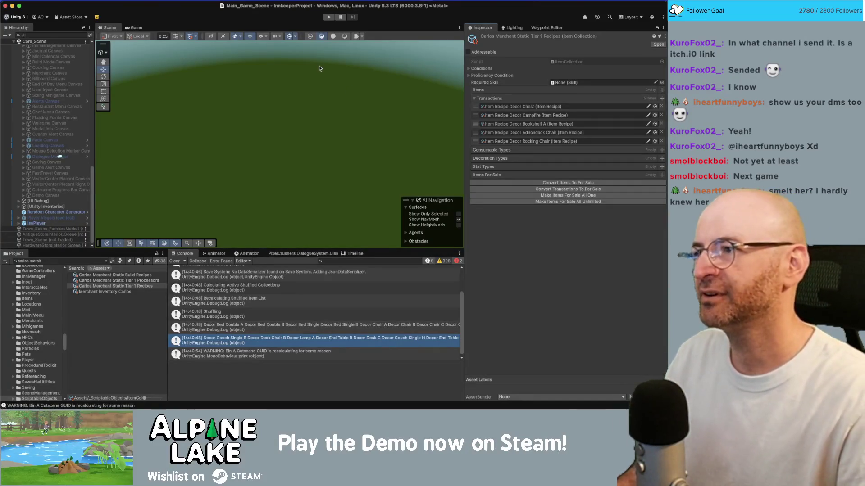
# Step: Reselect the Tier 1 Recipes collection and look through the editor menus for the economy tool
pyautogui.click(136, 286)
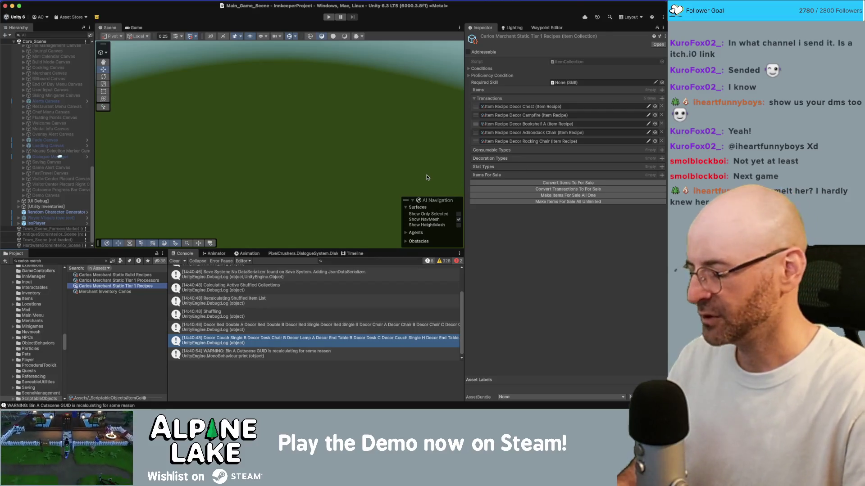
pyautogui.click(178, 0)
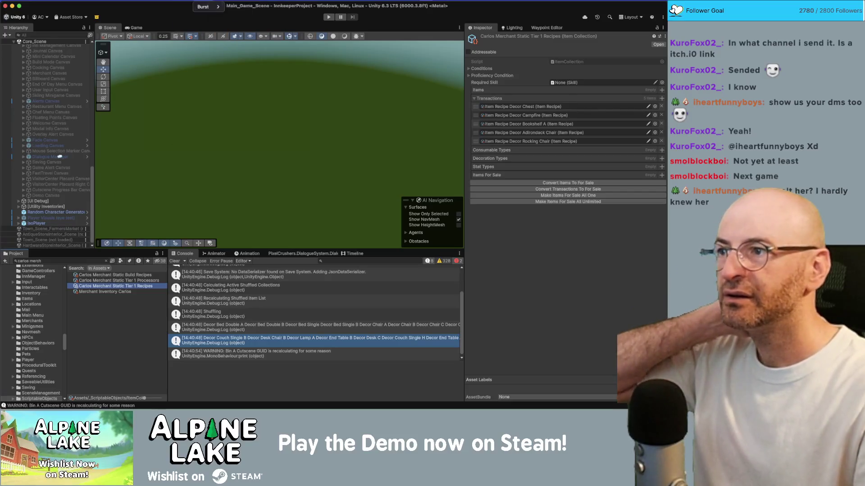
pyautogui.moveTo(155, 0)
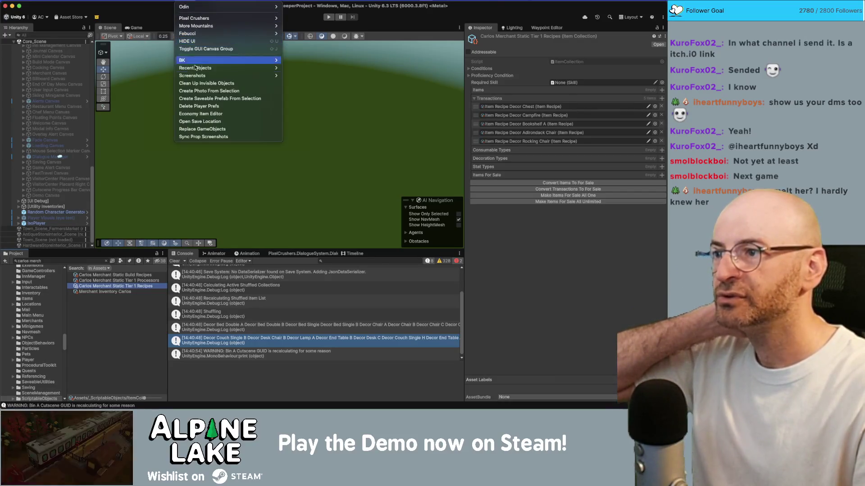
# Step: Open the Economy Editor and move and enlarge its window
pyautogui.click(209, 112)
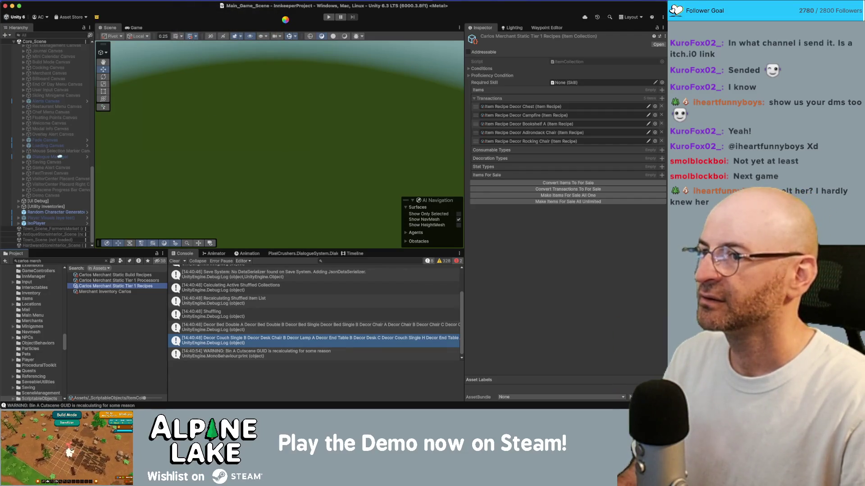
pyautogui.moveTo(272, 114)
pyautogui.mouseDown()
pyautogui.moveTo(202, 82)
pyautogui.moveTo(186, 48)
pyautogui.moveTo(140, 26)
pyautogui.mouseUp()
pyautogui.moveTo(343, 217); pyautogui.dragTo(449, 336)
# Step: Browse the Decorations By Type groups, checking the Watching and Storage decorations
pyautogui.click(116, 193)
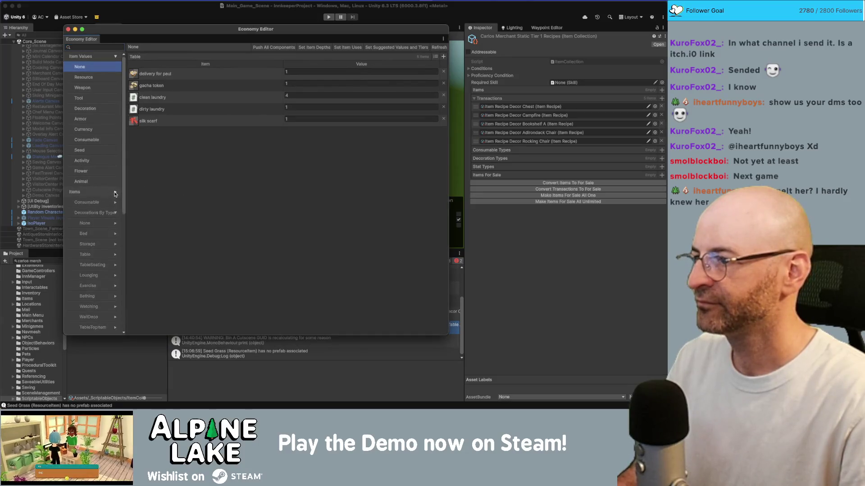
pyautogui.click(117, 201)
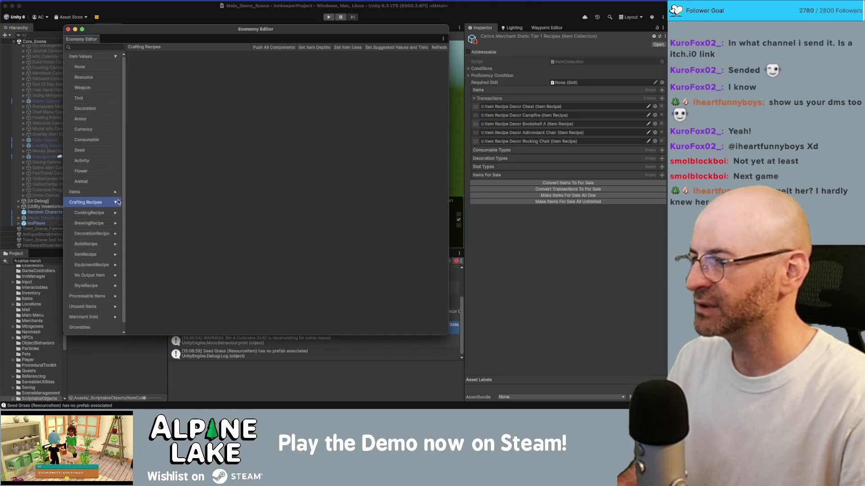
pyautogui.click(118, 193)
pyautogui.click(113, 193)
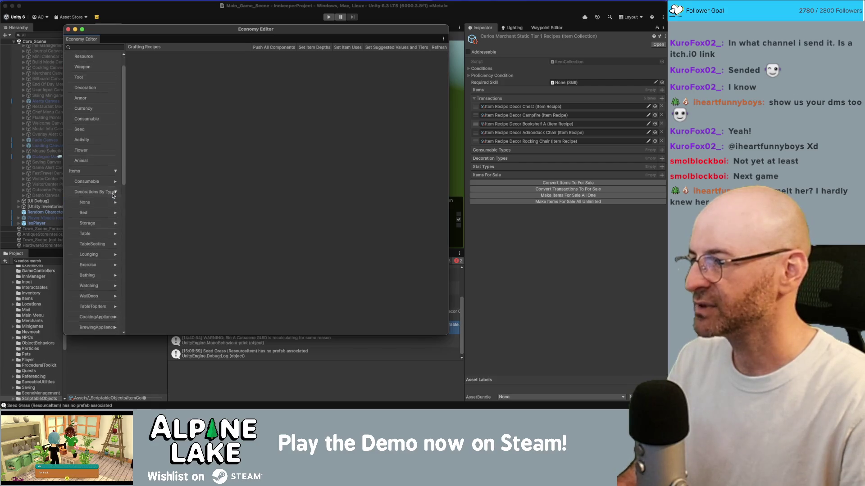
pyautogui.click(116, 193)
pyautogui.click(115, 194)
pyautogui.scroll(-3, 112, 198)
pyautogui.scroll(-1, 106, 220)
pyautogui.click(115, 242)
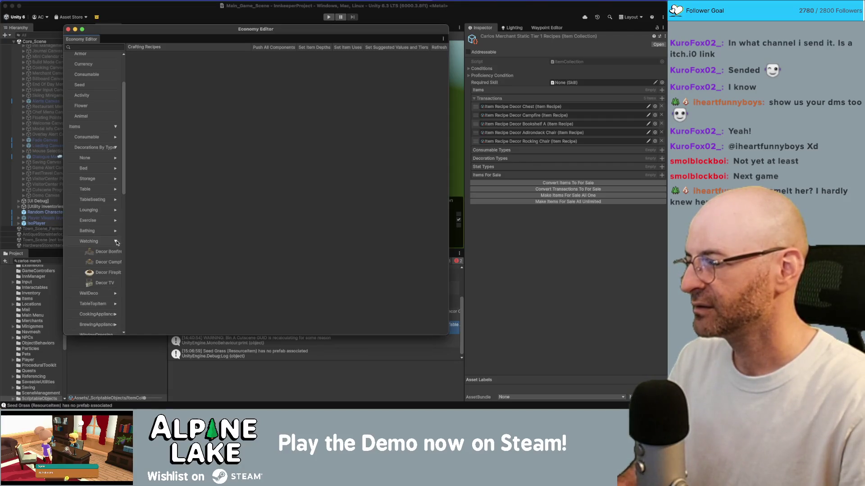
pyautogui.click(117, 243)
pyautogui.scroll(-1, 111, 242)
pyautogui.click(116, 167)
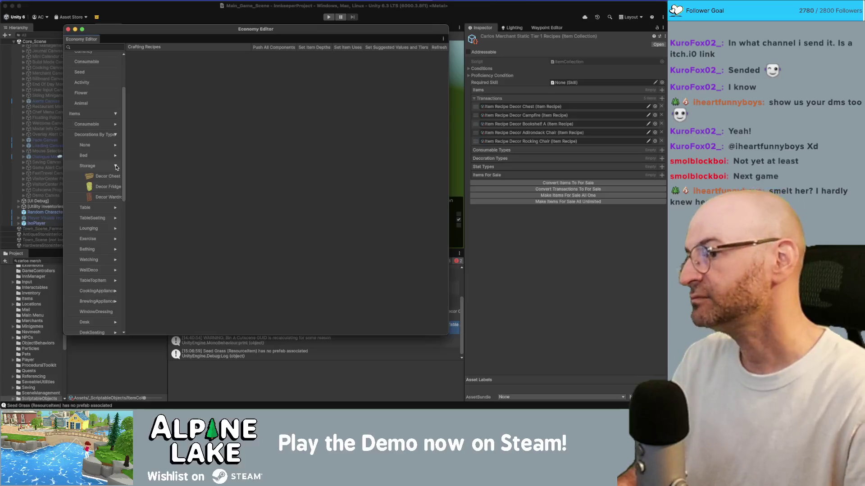
pyautogui.click(116, 166)
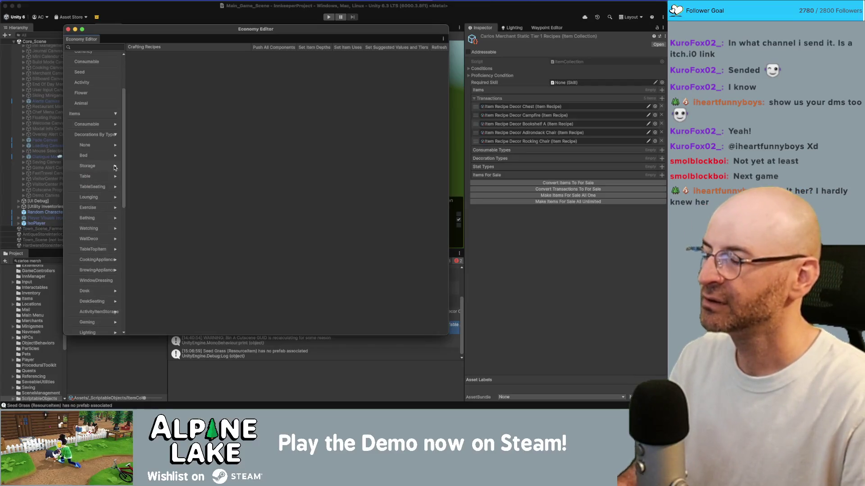
# Step: Add the Decor Wardrobe recipe as a new Tier 1 transaction
pyautogui.click(661, 98)
pyautogui.write('ward')
pyautogui.doubleClick(486, 125)
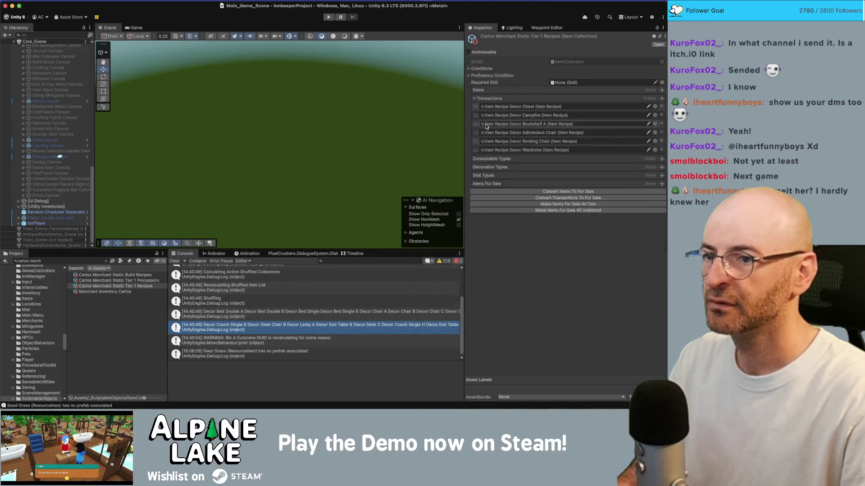
pyautogui.press('super+Tab')
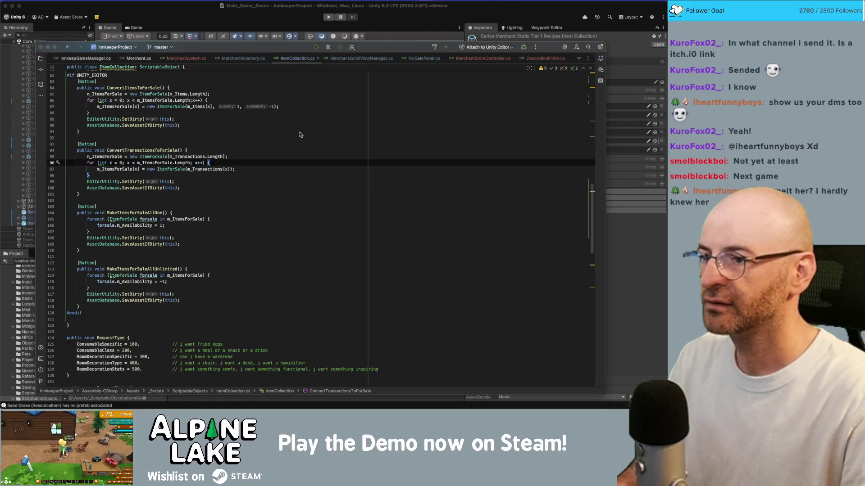
pyautogui.press('super+Tab')
pyautogui.hotkey('ctrl', 'Up')
pyautogui.click(116, 149)
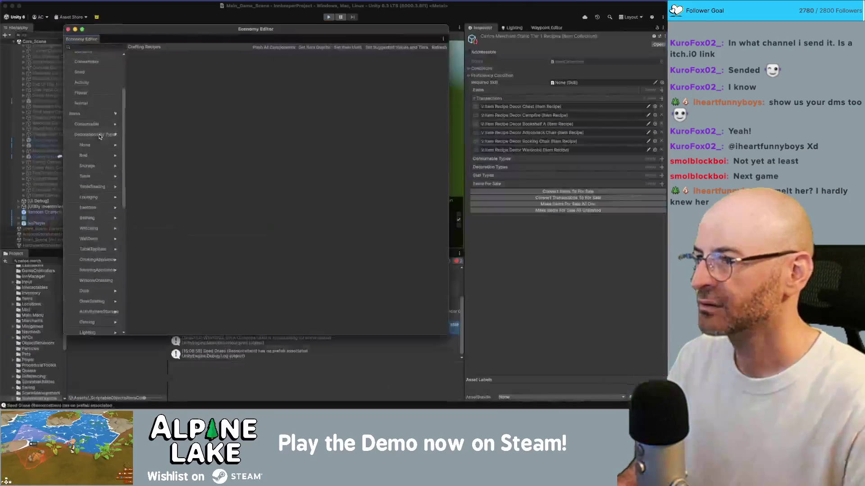
pyautogui.moveTo(103, 29)
pyautogui.mouseDown()
pyautogui.moveTo(167, 63)
pyautogui.moveTo(155, 74)
pyautogui.moveTo(157, 30)
pyautogui.mouseUp()
pyautogui.scroll(-4, 135, 131)
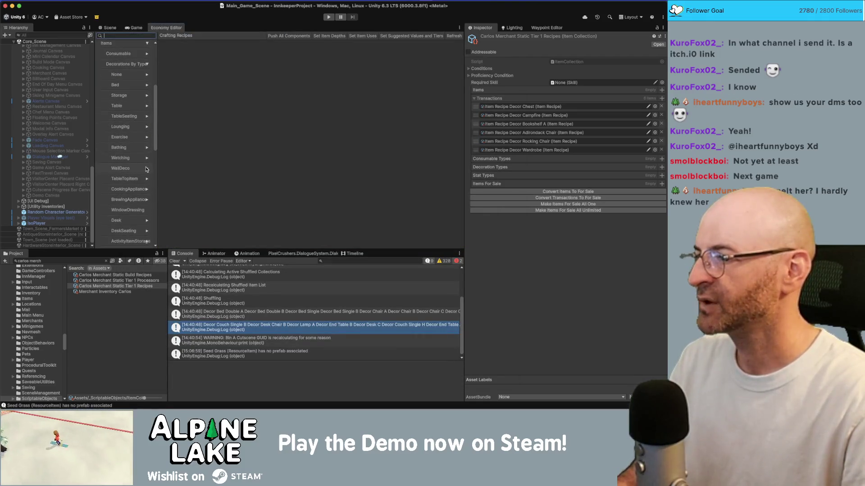
pyautogui.click(146, 169)
pyautogui.scroll(-5, 127, 165)
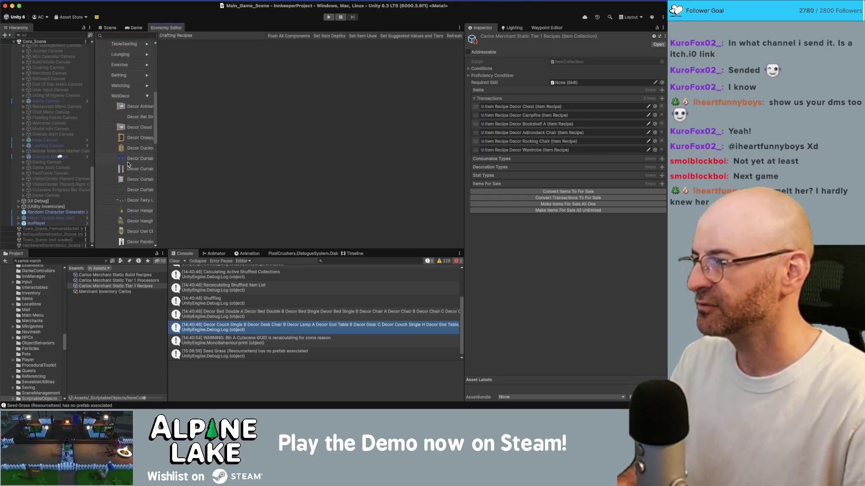
pyautogui.click(141, 96)
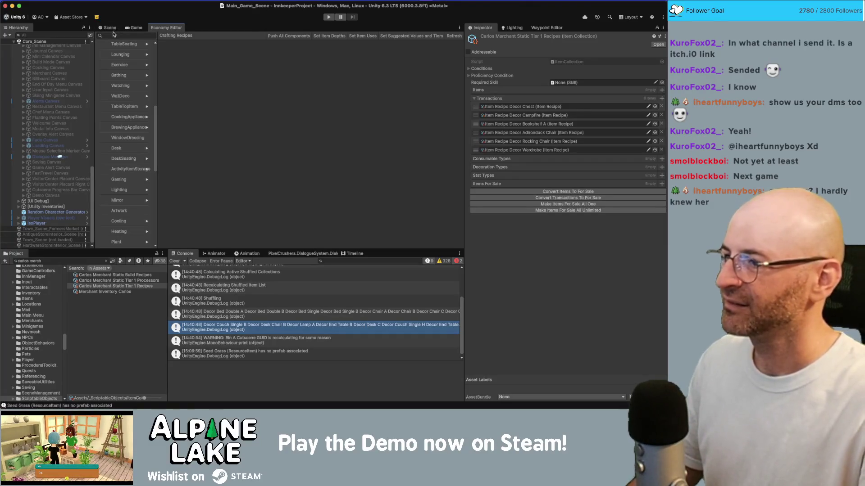
pyautogui.click(112, 35)
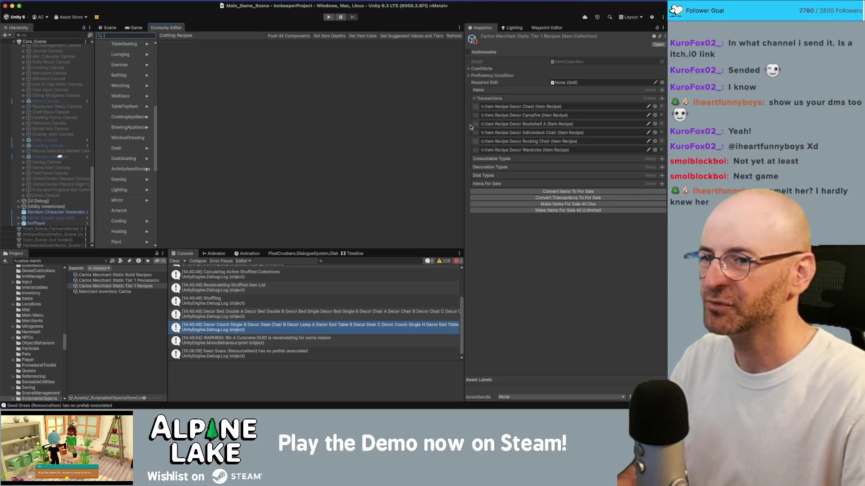
# Step: Add the Item Recipe Decor Birdhouse as another Tier 1 transaction
pyautogui.click(660, 99)
pyautogui.write('birdhou')
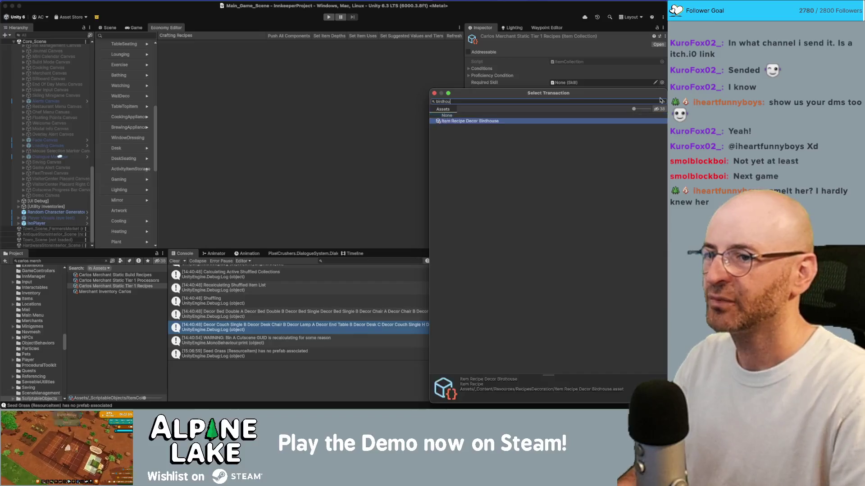
pyautogui.doubleClick(464, 121)
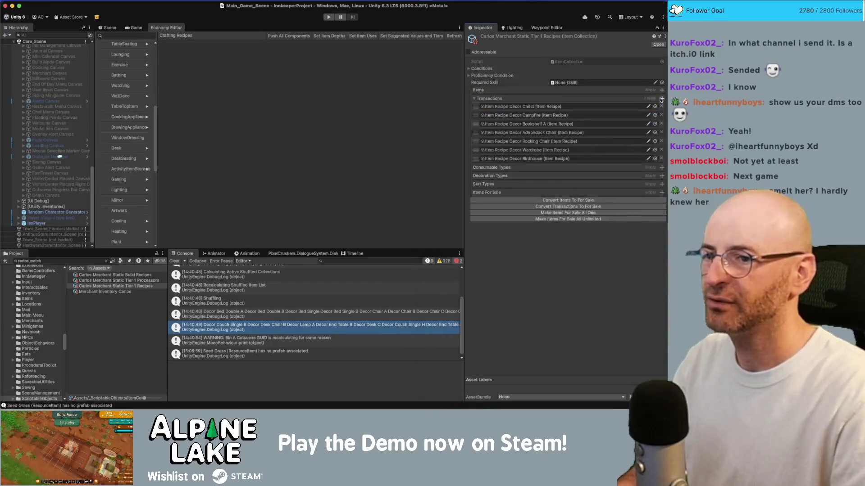
pyautogui.scroll(-2, 136, 193)
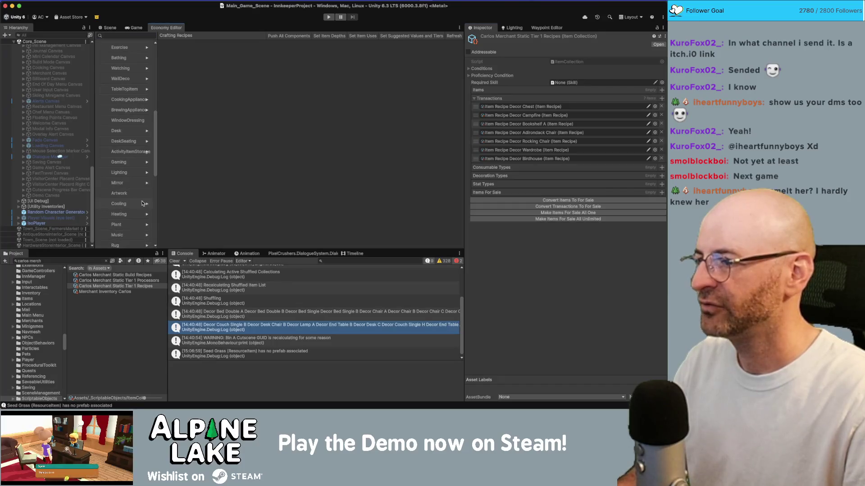
# Step: Browse the Economy Editor's Music category and view the Clock item's details
pyautogui.scroll(-2, 142, 203)
pyautogui.scroll(-7, 147, 211)
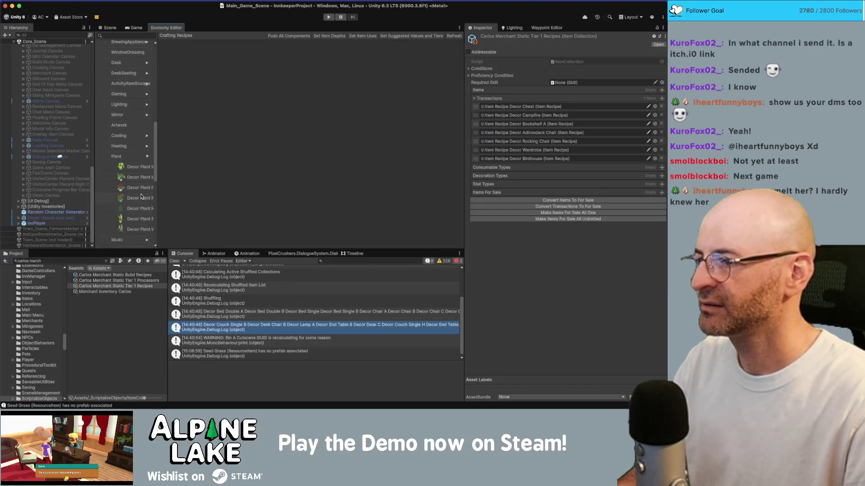
pyautogui.click(147, 162)
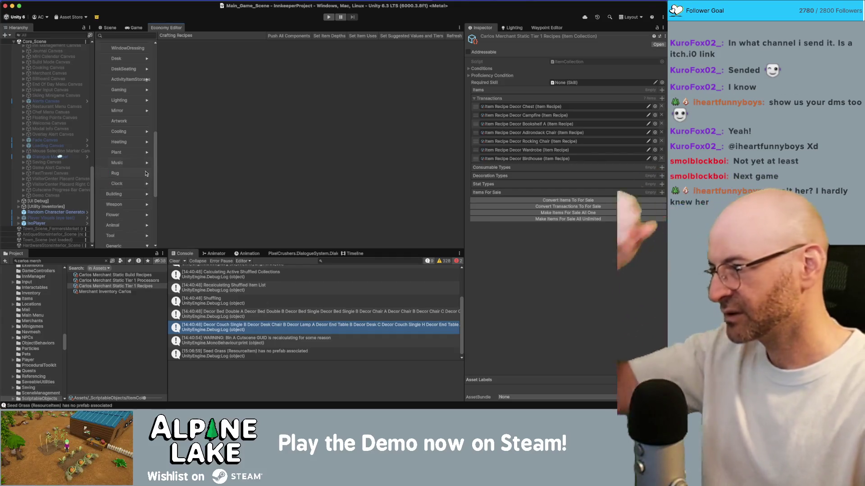
pyautogui.click(147, 162)
pyautogui.click(146, 178)
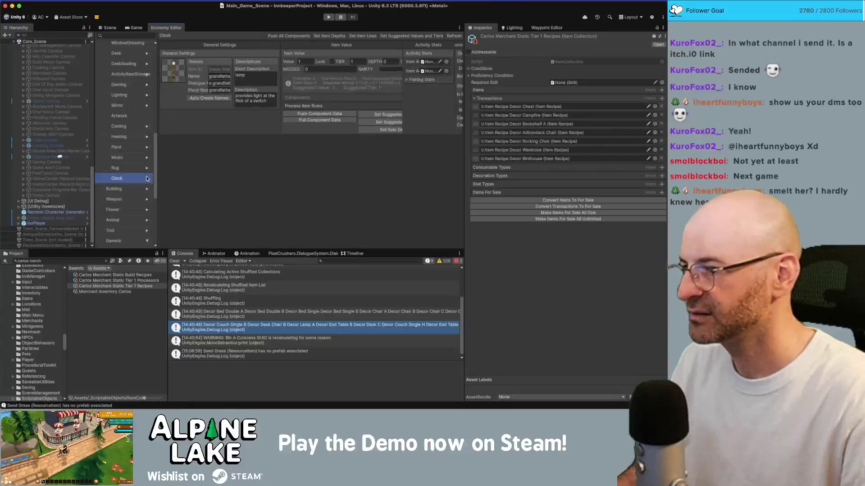
# Step: Browse the Clock, WallDeco and Bed decor categories, expanding Bed to list its beds
pyautogui.click(146, 179)
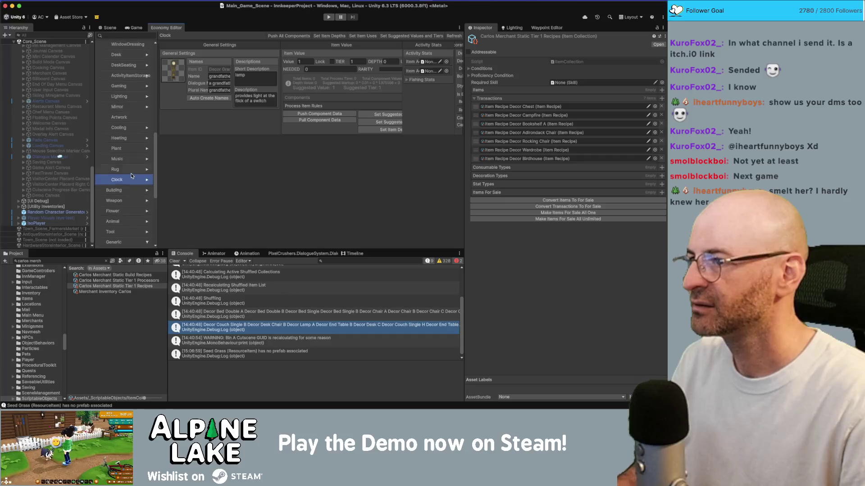
pyautogui.scroll(3, 131, 176)
pyautogui.scroll(5, 137, 128)
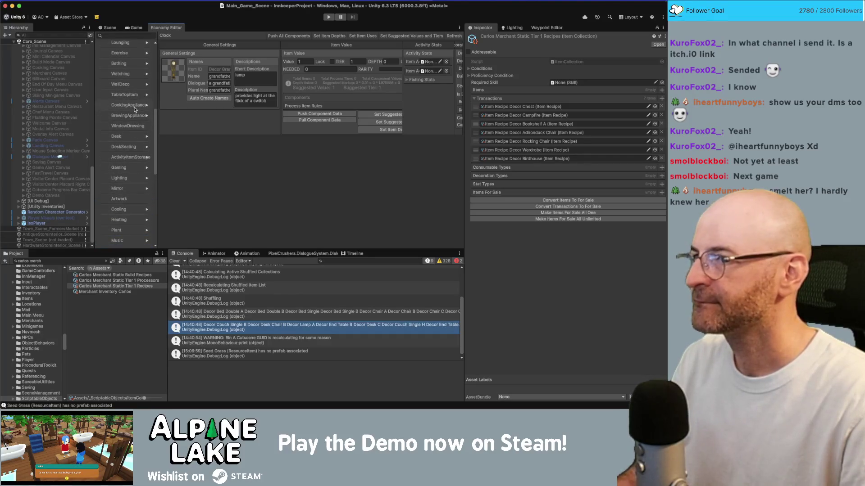
pyautogui.scroll(1, 134, 111)
pyautogui.scroll(6, 135, 111)
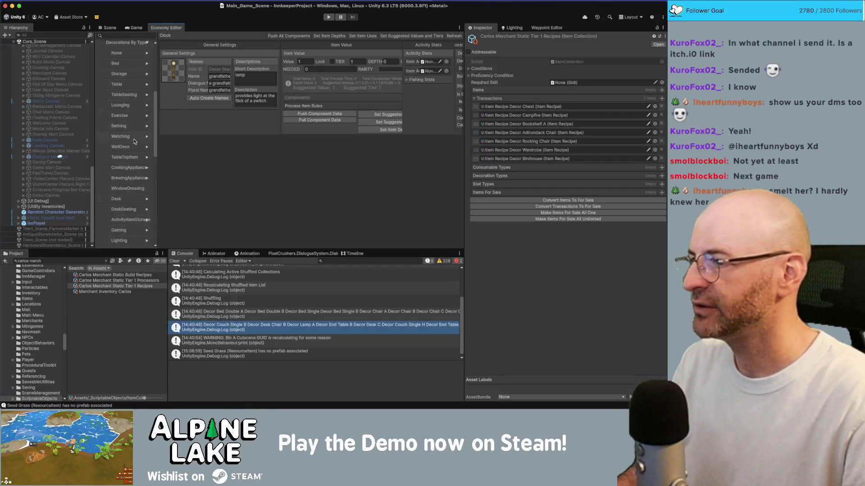
pyautogui.click(135, 146)
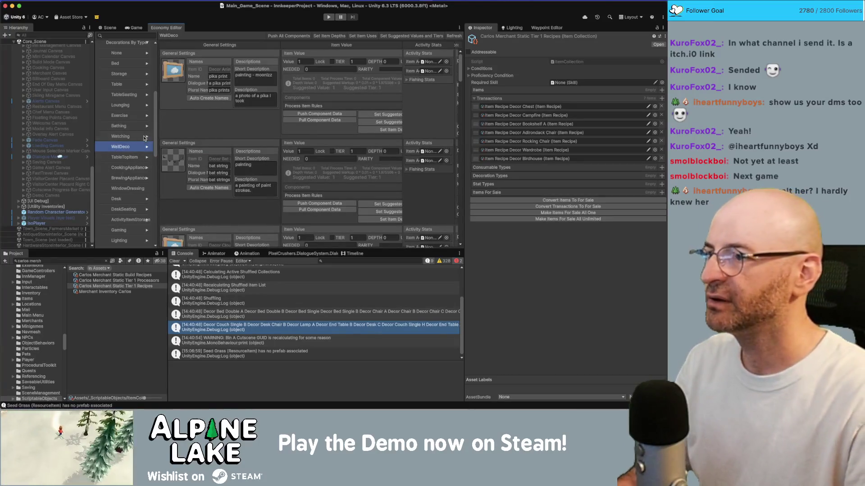
pyautogui.scroll(-1, 215, 204)
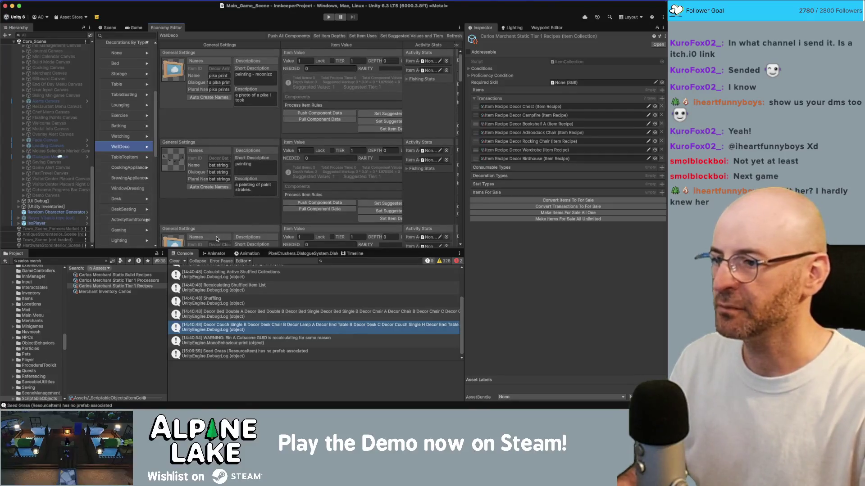
pyautogui.scroll(-3, 211, 223)
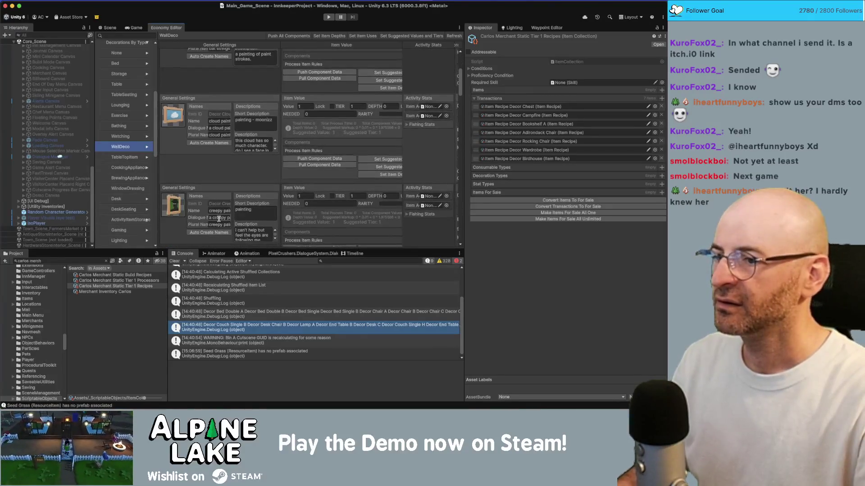
pyautogui.scroll(1, 354, 188)
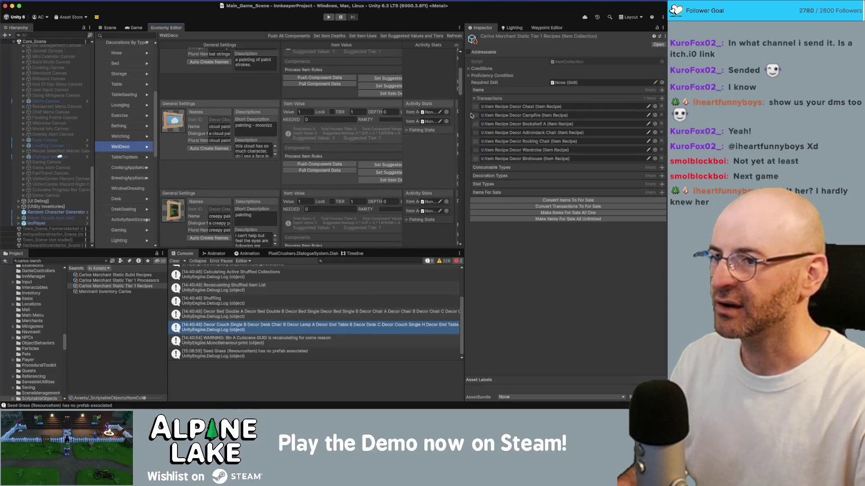
pyautogui.scroll(1, 134, 122)
pyautogui.click(141, 71)
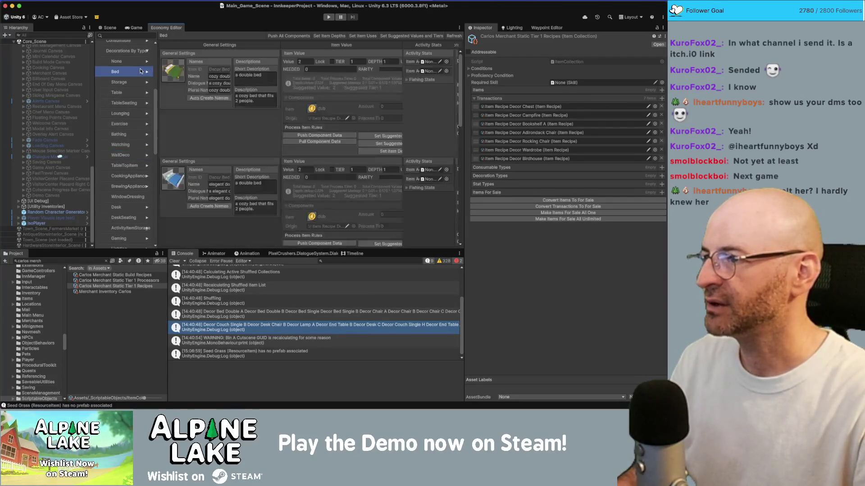
pyautogui.click(147, 73)
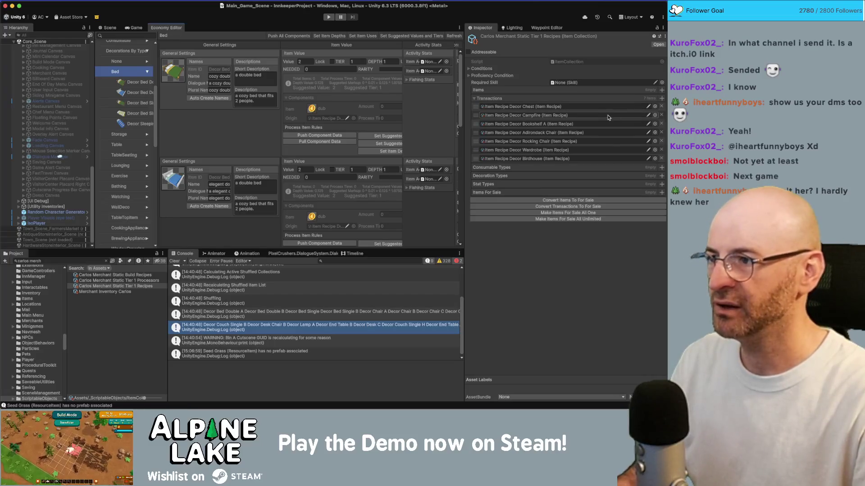
# Step: Add an empty transaction slot after Decor Birdhouse, searching 'simple be' before closing the picker
pyautogui.click(662, 99)
pyautogui.write('simple be')
pyautogui.press('BackSpace')
pyautogui.press('BackSpace')
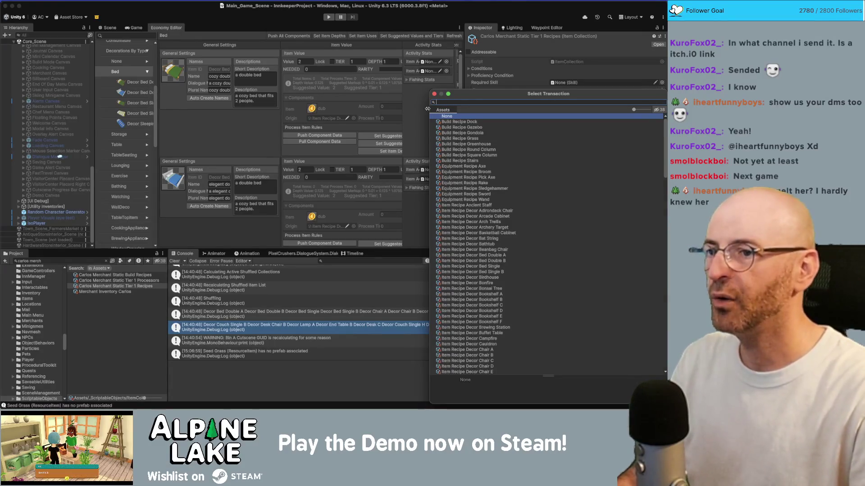
pyautogui.click(434, 93)
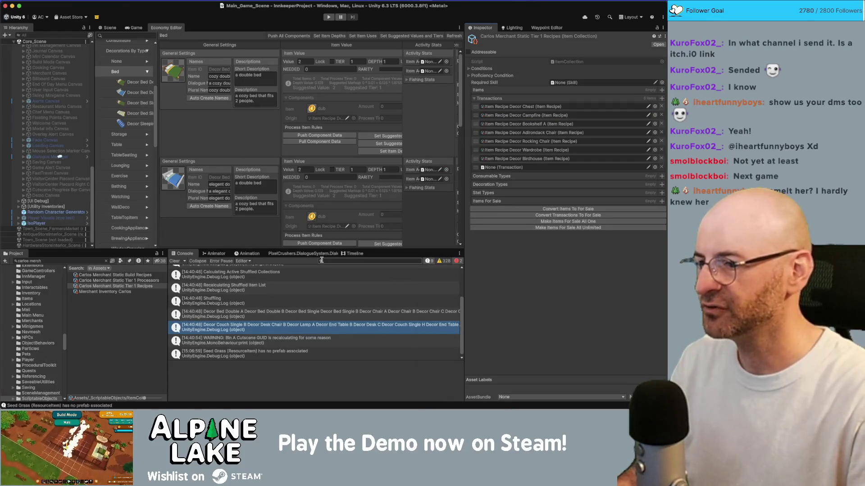
# Step: Open the Basic > Carlos > Quests conversation in the Dialogue System graph
pyautogui.click(302, 254)
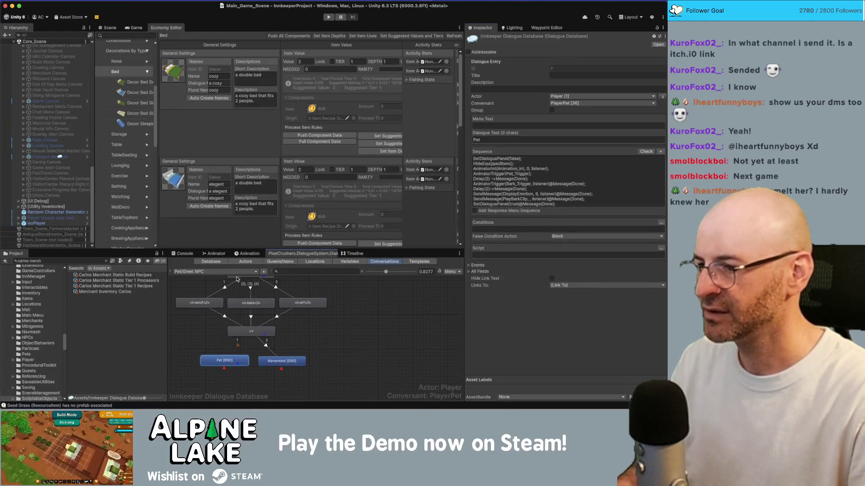
pyautogui.click(237, 272)
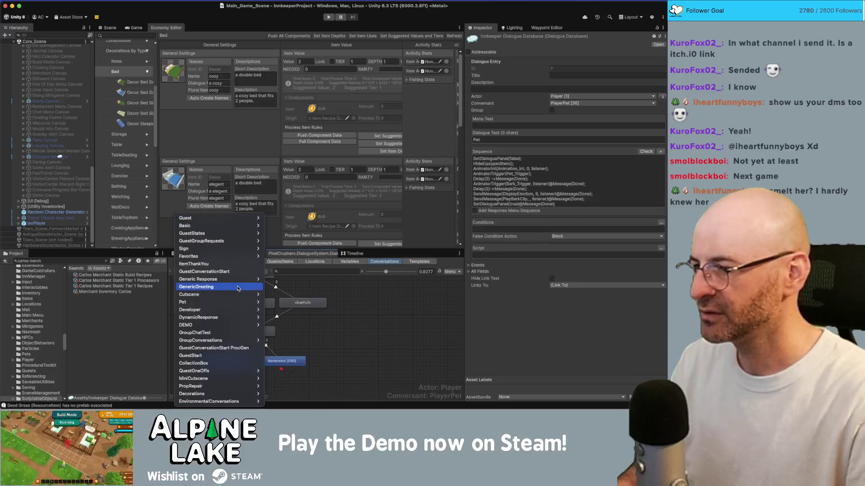
pyautogui.moveTo(235, 240)
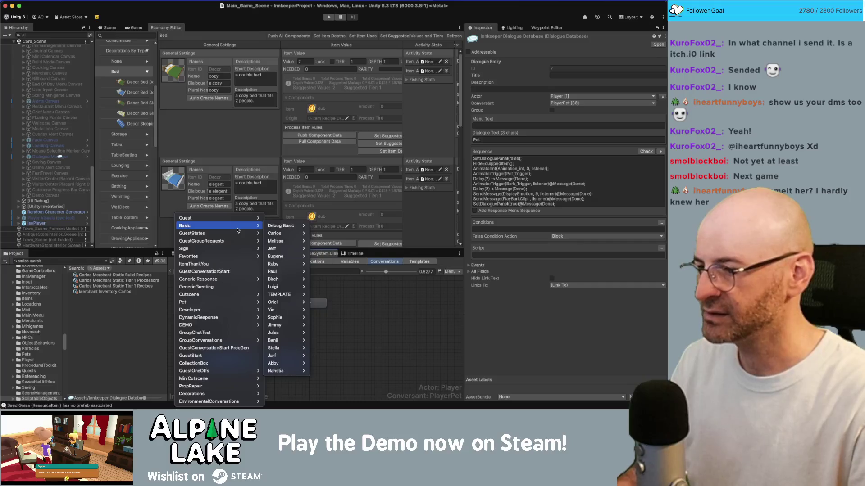
pyautogui.moveTo(288, 233)
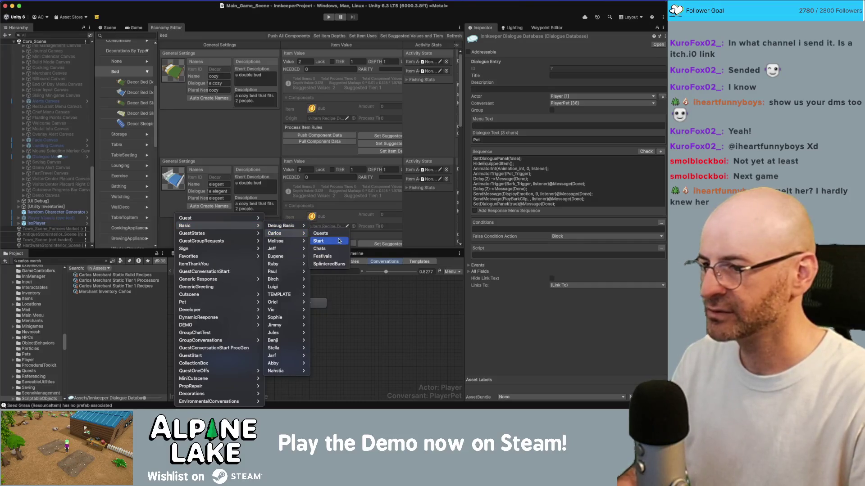
pyautogui.click(334, 239)
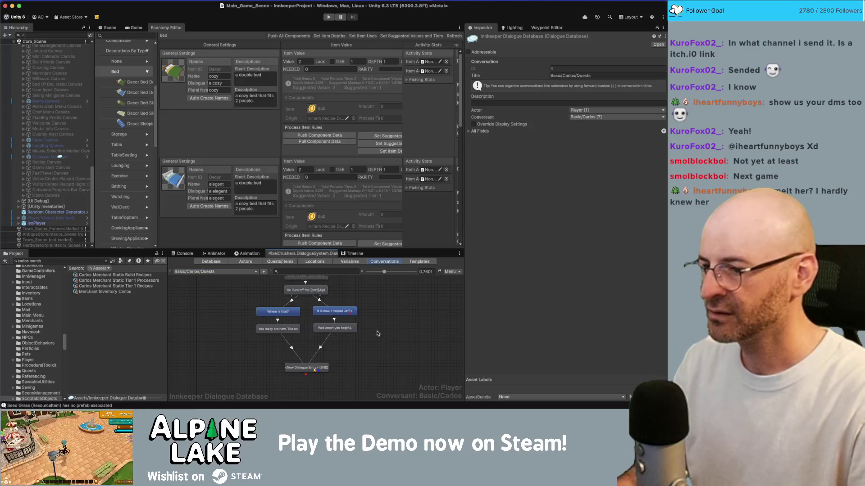
pyautogui.scroll(-3, 358, 363)
pyautogui.scroll(-8, 358, 363)
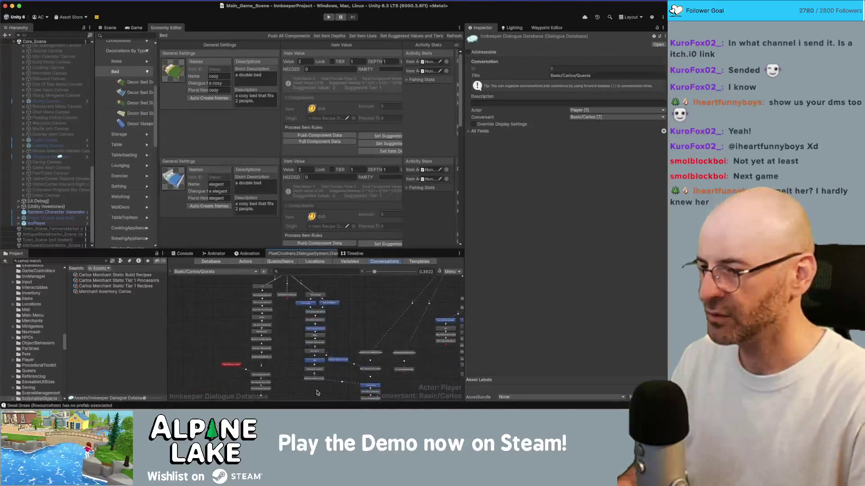
pyautogui.scroll(8, 288, 360)
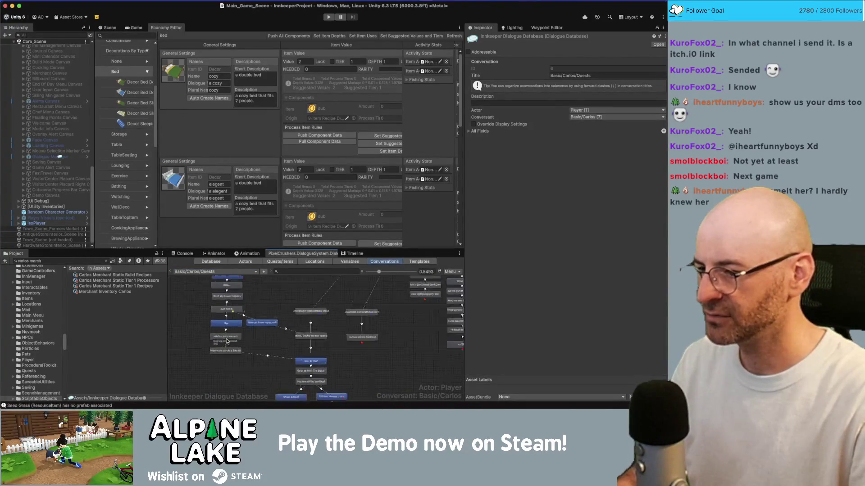
# Step: Select the 'Just take it.' line and locate its Pity Party Rewards event asset
pyautogui.click(231, 319)
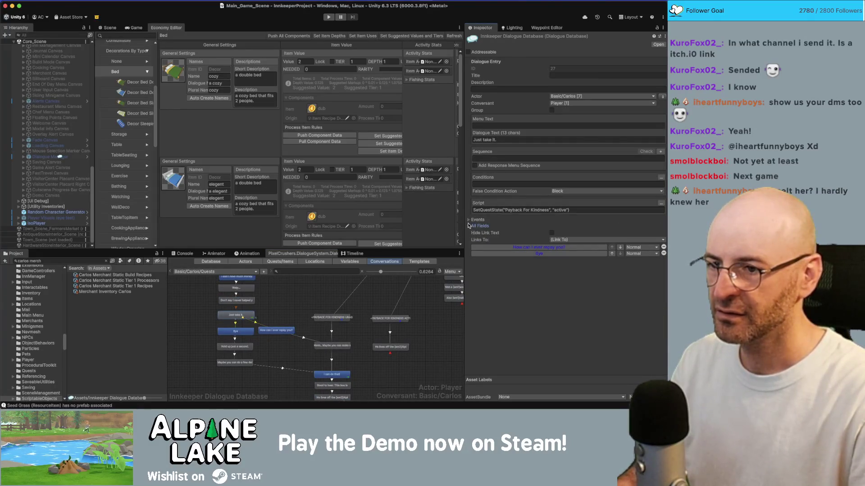
pyautogui.click(468, 220)
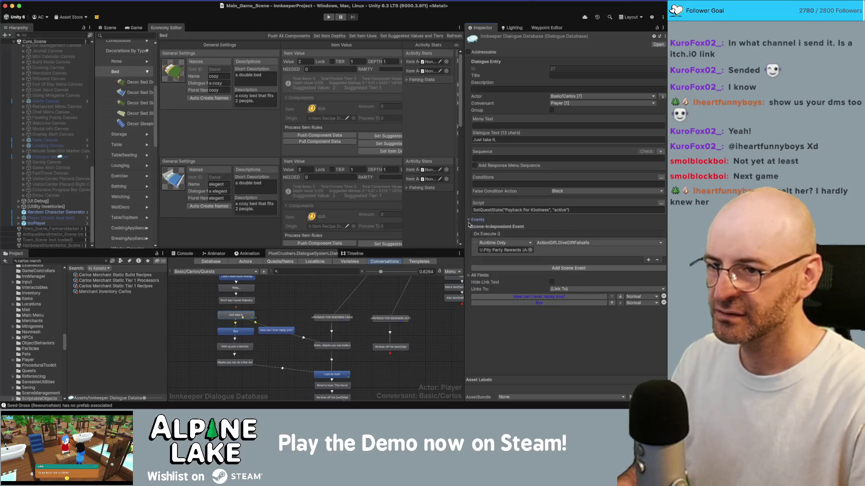
pyautogui.click(495, 251)
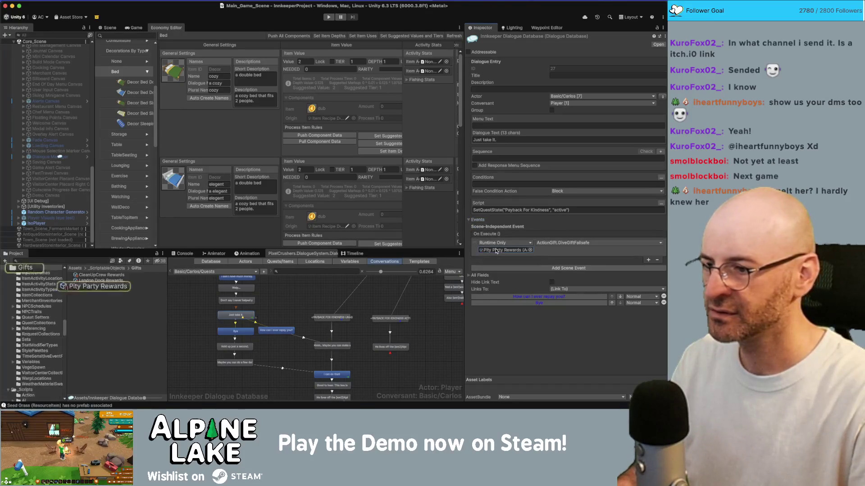
# Step: In Pity Party Rewards, remove the missing, Decor Bed Single, Build Door and Build Floor gifts
pyautogui.click(110, 288)
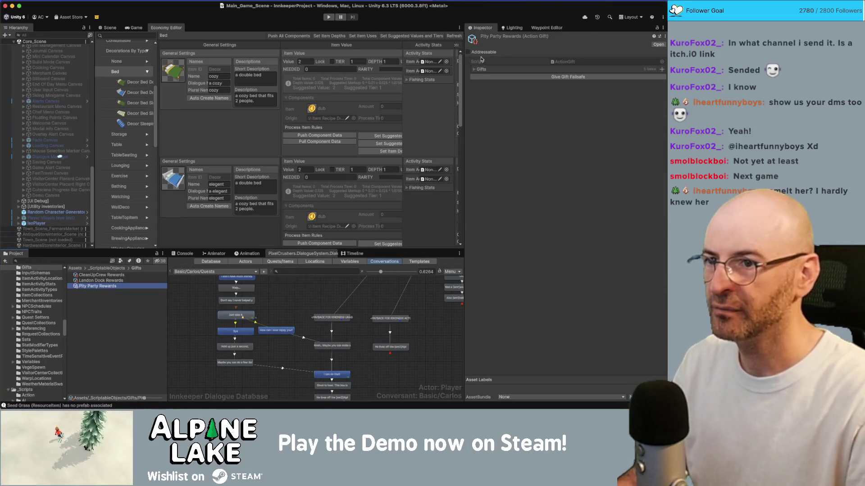
pyautogui.click(474, 69)
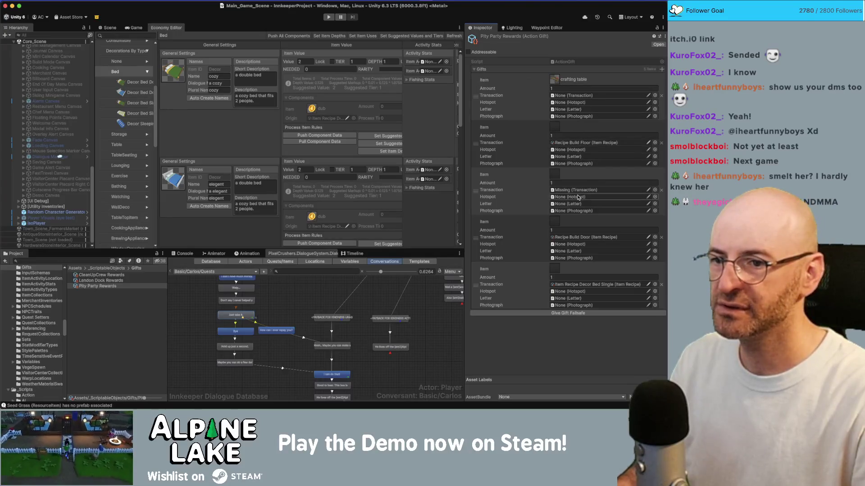
pyautogui.click(661, 191)
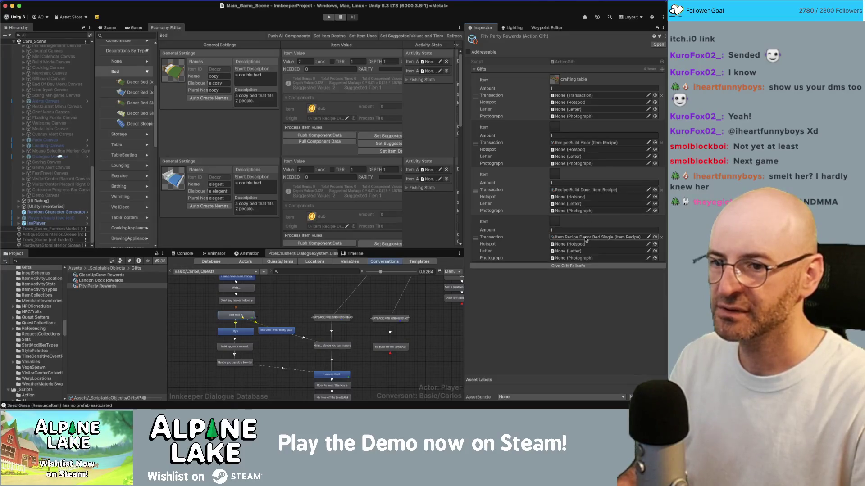
pyautogui.click(661, 237)
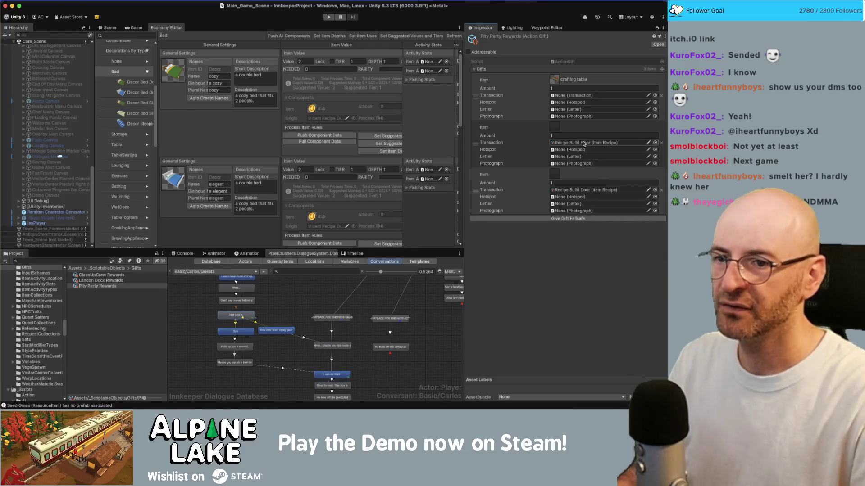
pyautogui.click(655, 190)
pyautogui.press('Return')
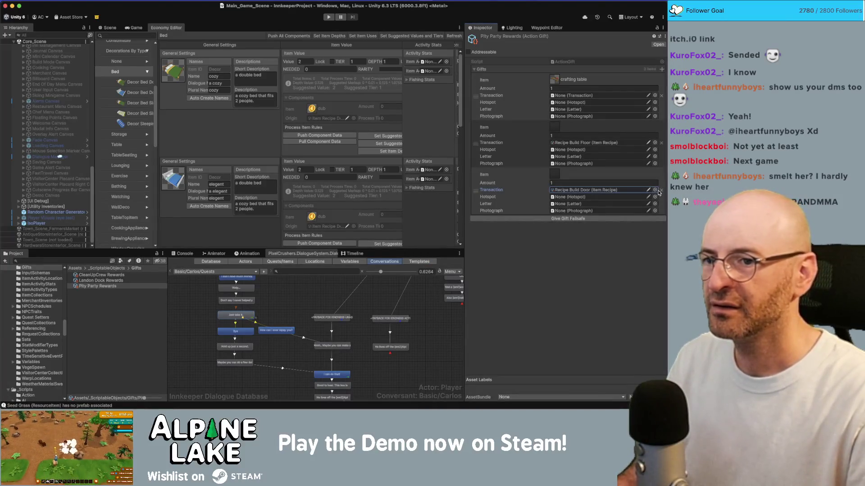
pyautogui.click(661, 190)
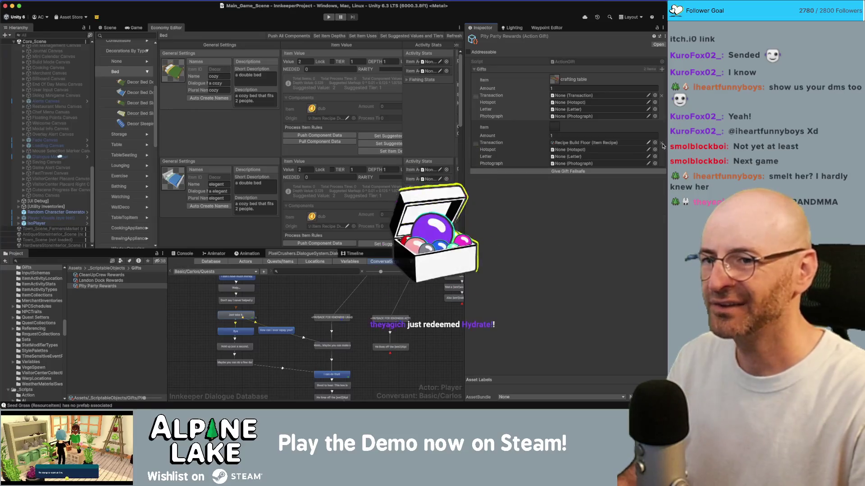
pyautogui.click(661, 143)
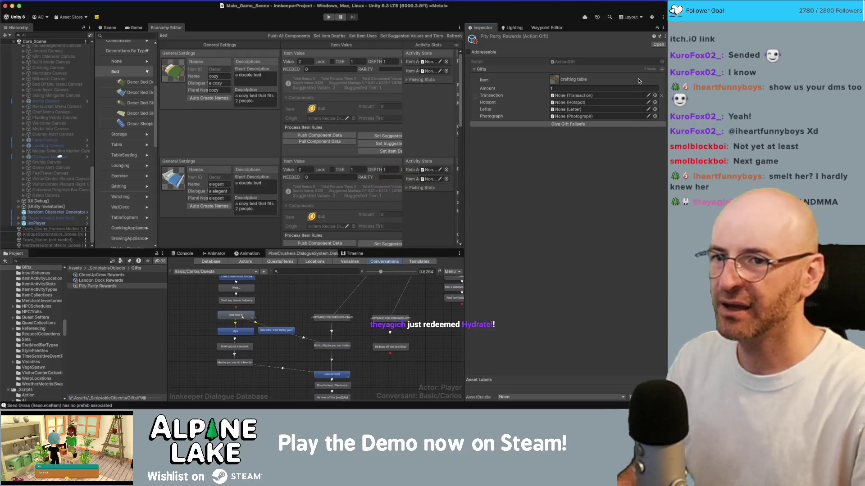
# Step: Add a new gift whose transaction is the Item Recipe Decor Campfire recipe
pyautogui.click(662, 69)
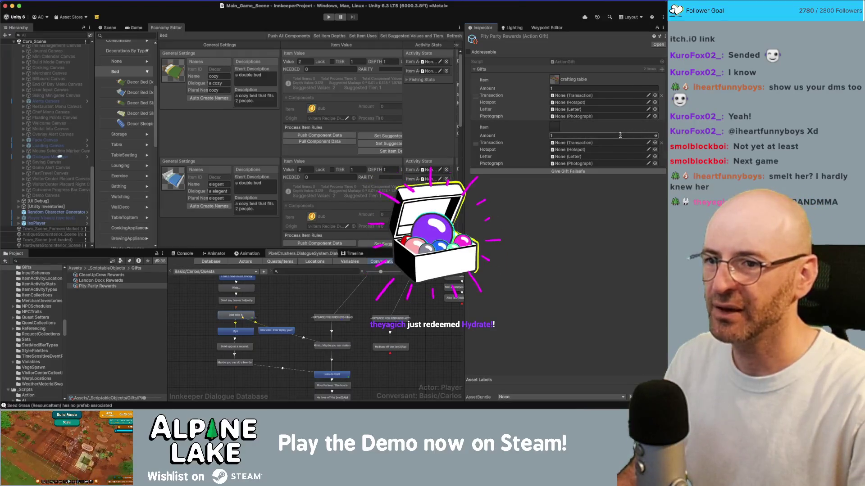
pyautogui.click(655, 143)
pyautogui.write('campf')
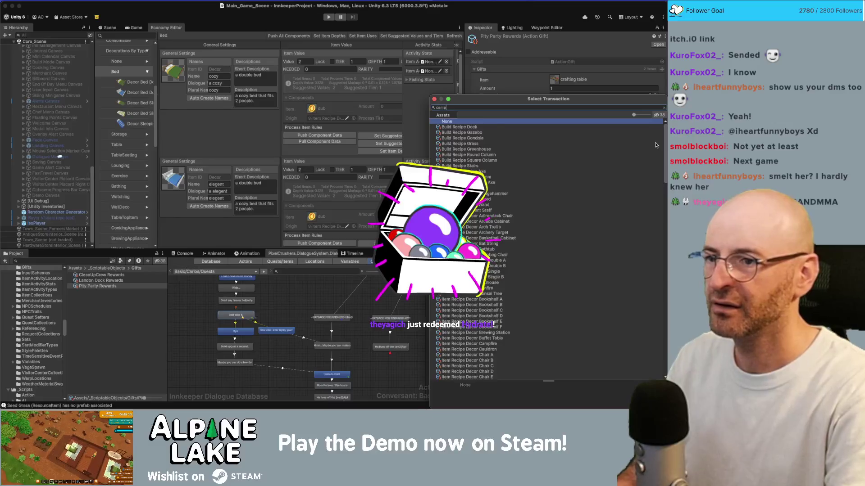
pyautogui.press('Return')
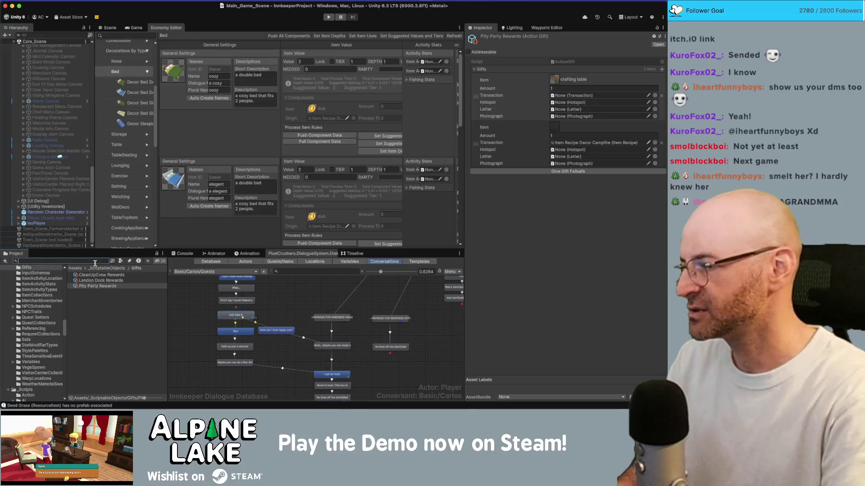
pyautogui.write('ch')
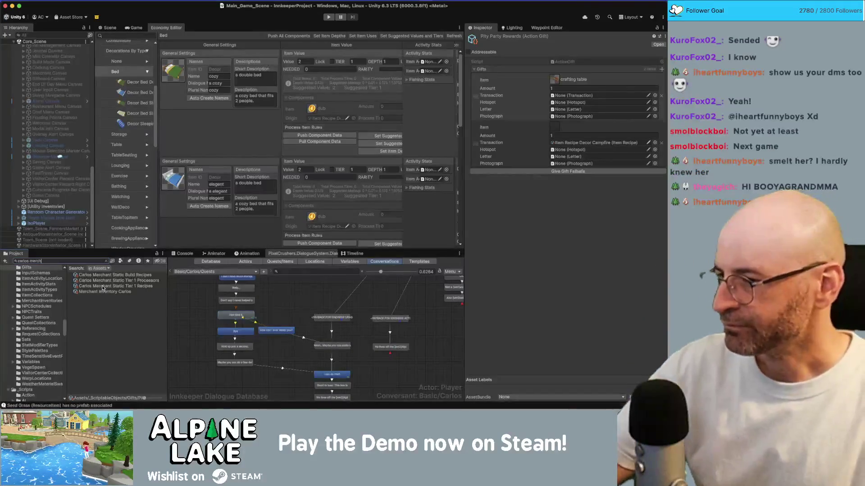
# Step: Drop the empty and Decor Campfire transactions from Tier 1 Recipes and convert the six remaining into items for sale
pyautogui.click(103, 286)
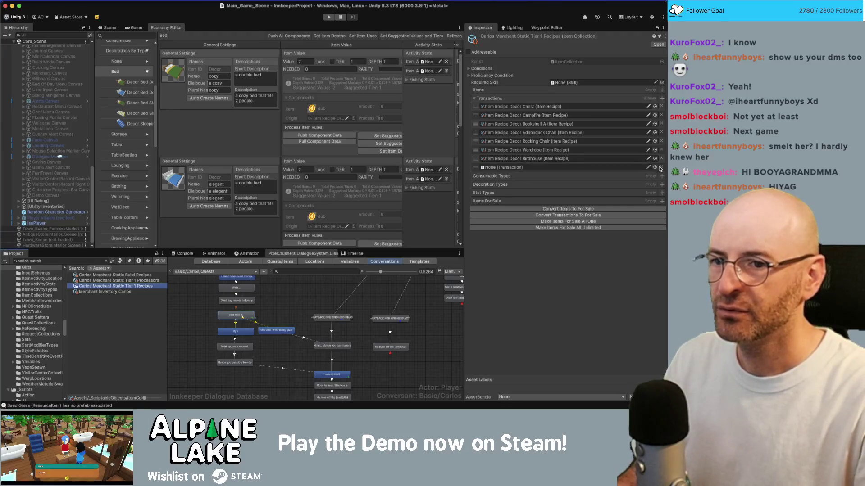
pyautogui.click(661, 167)
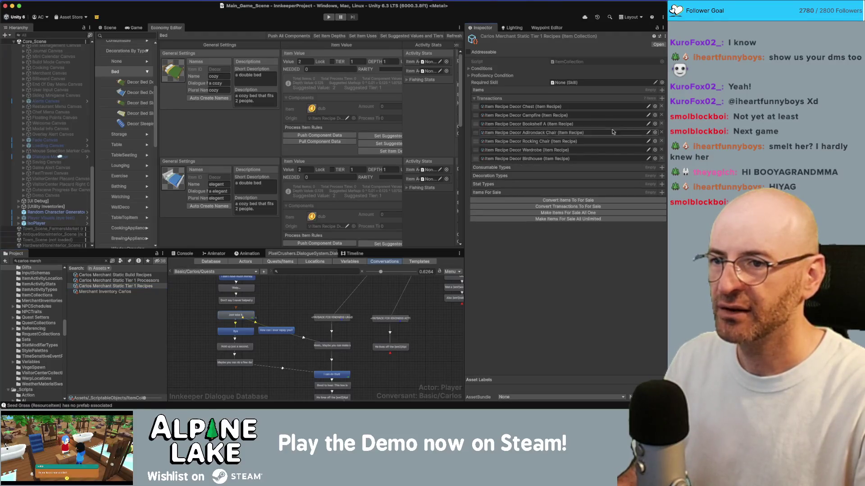
pyautogui.click(661, 115)
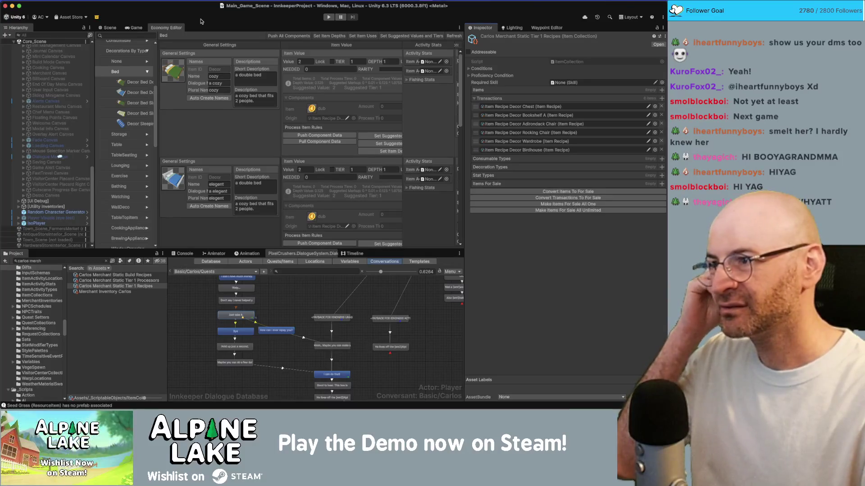
pyautogui.click(521, 106)
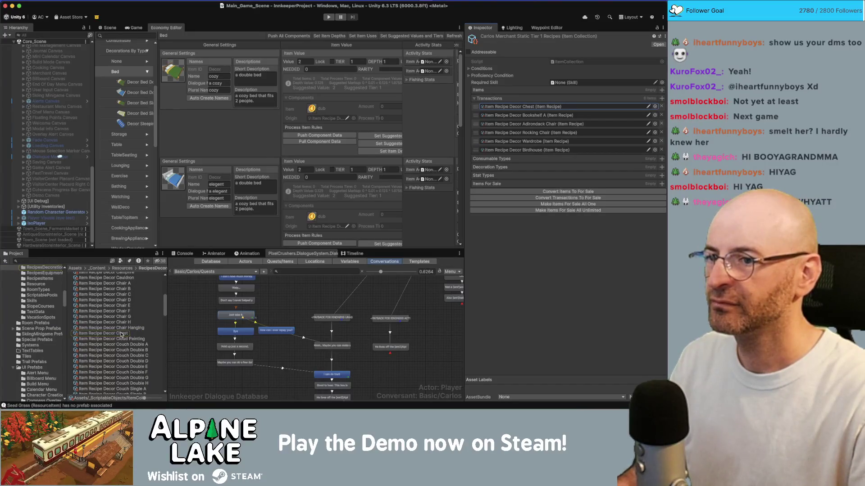
pyautogui.click(473, 98)
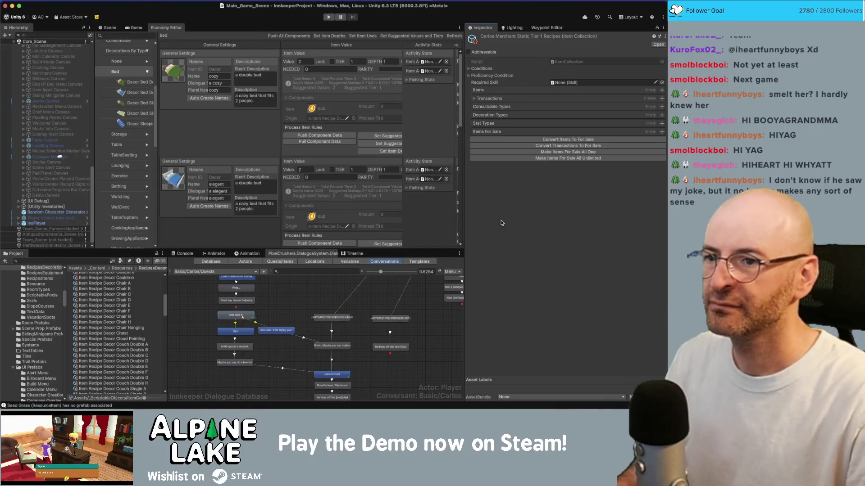
pyautogui.click(516, 148)
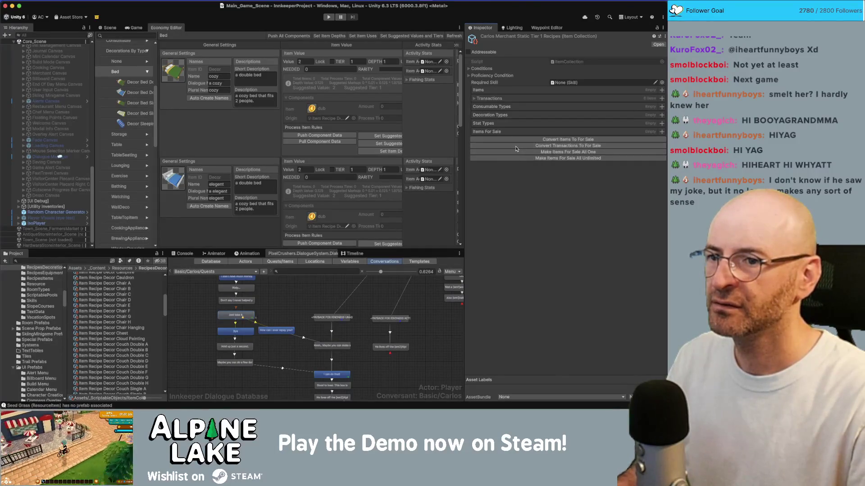
pyautogui.click(475, 132)
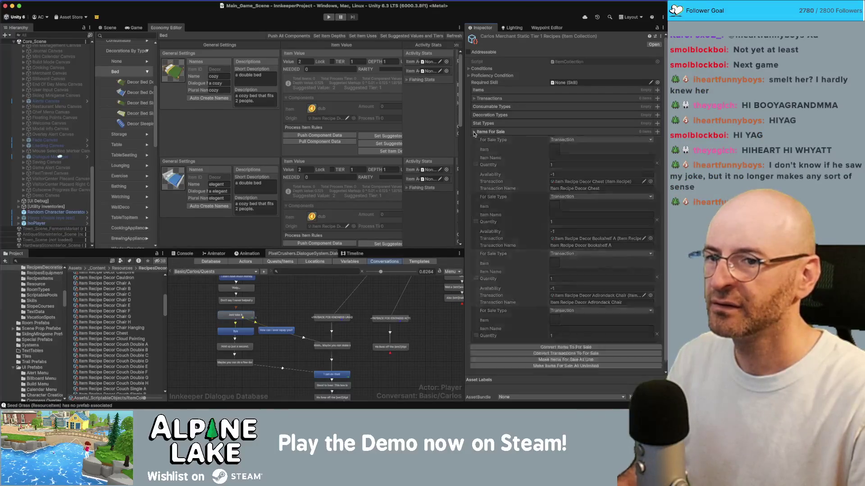
# Step: Search the project for 'carlos merch' and open Merchant Inventory Carlos
pyautogui.click(77, 261)
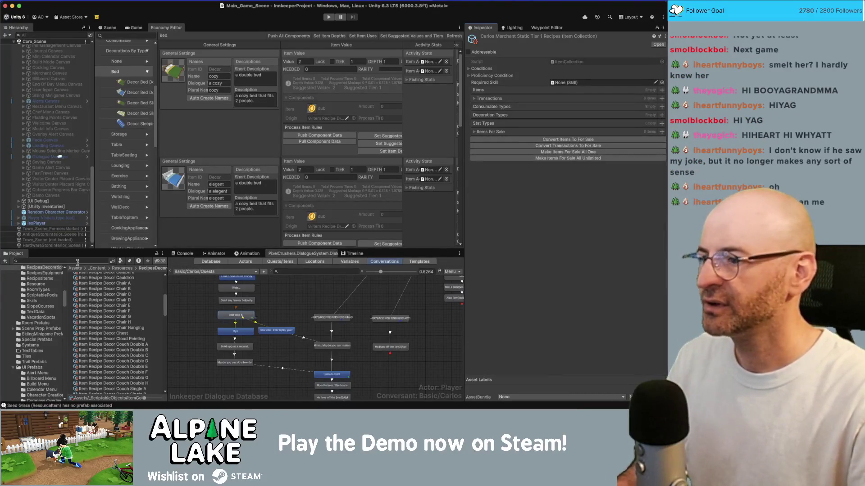
pyautogui.write('carlos merch')
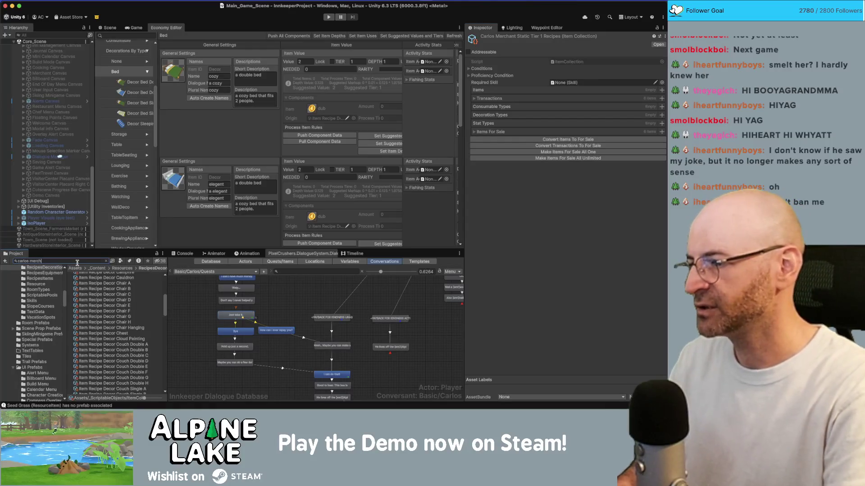
pyautogui.click(98, 291)
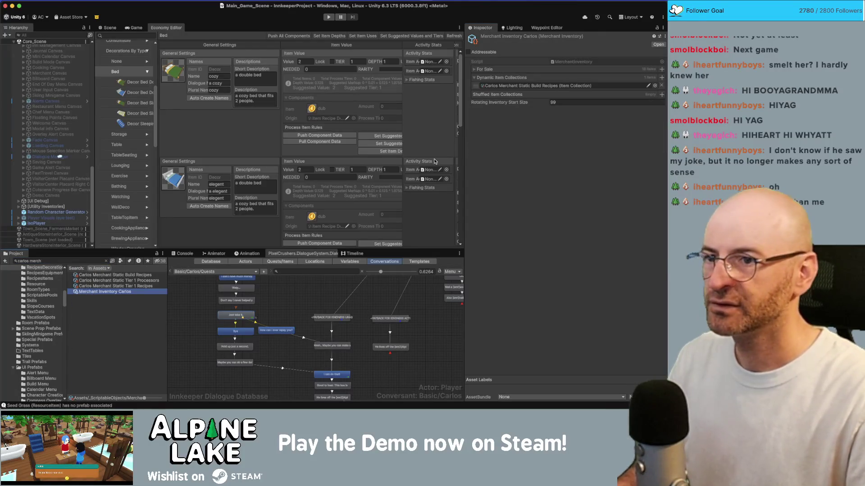
# Step: Add Tier 1 Processors and Tier 1 Recipes to Carlos's Dynamic Item Collections, then collapse the scene hierarchy
pyautogui.moveTo(118, 280); pyautogui.dragTo(506, 78)
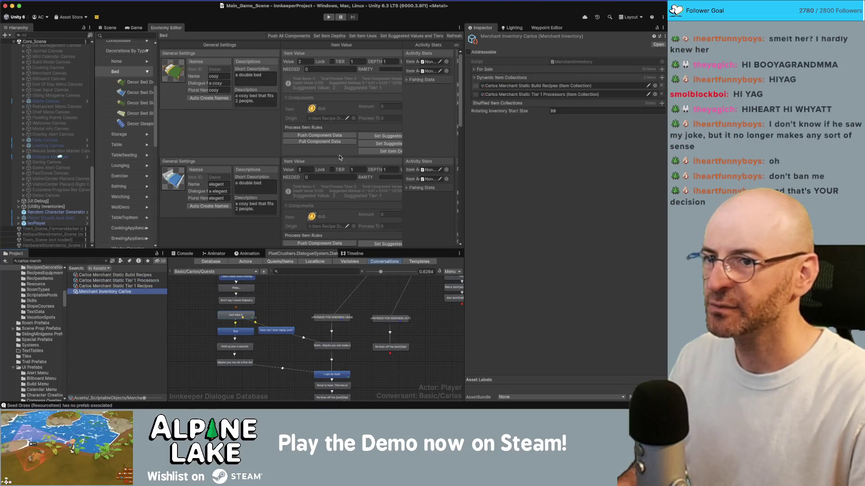
pyautogui.moveTo(144, 286)
pyautogui.mouseDown()
pyautogui.moveTo(236, 294)
pyautogui.moveTo(530, 103)
pyautogui.moveTo(512, 78)
pyautogui.mouseUp()
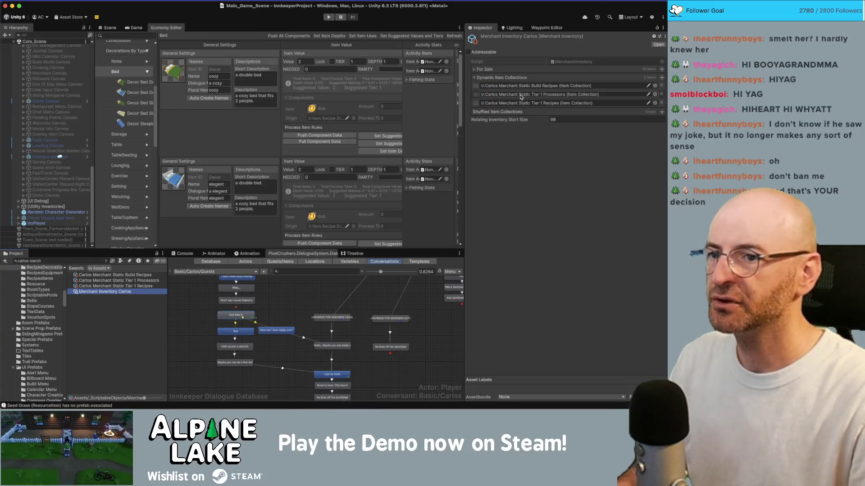
pyautogui.click(190, 18)
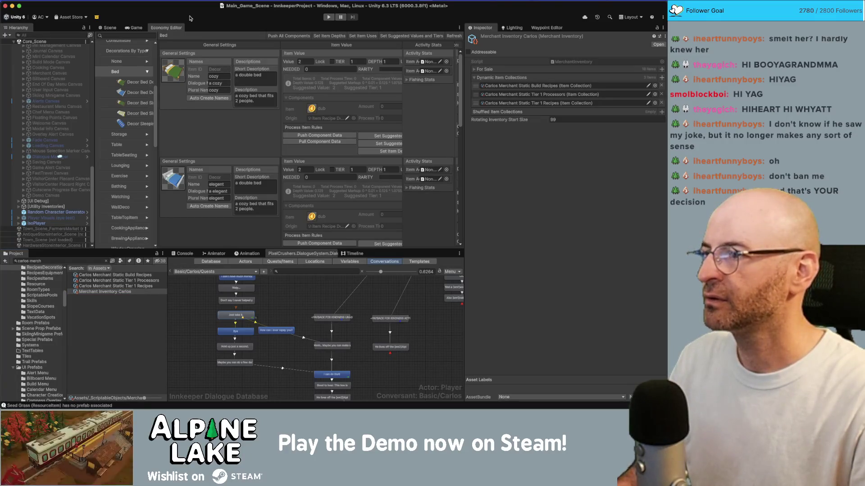
pyautogui.click(60, 61)
pyautogui.press('Left')
pyautogui.press('Left')
pyautogui.press('Left')
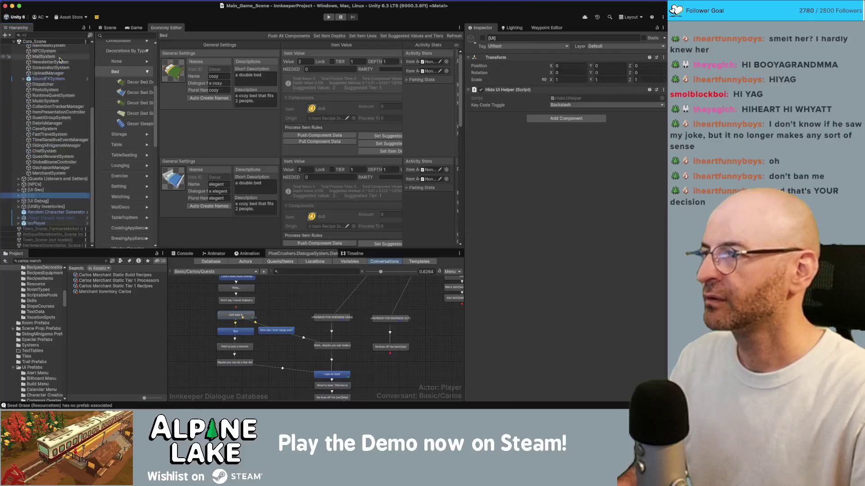
# Step: Add Merchant Inventory Carlos to MerchantSystem's Merchant Inventories after Oriel's and enter Play mode
pyautogui.press('Left')
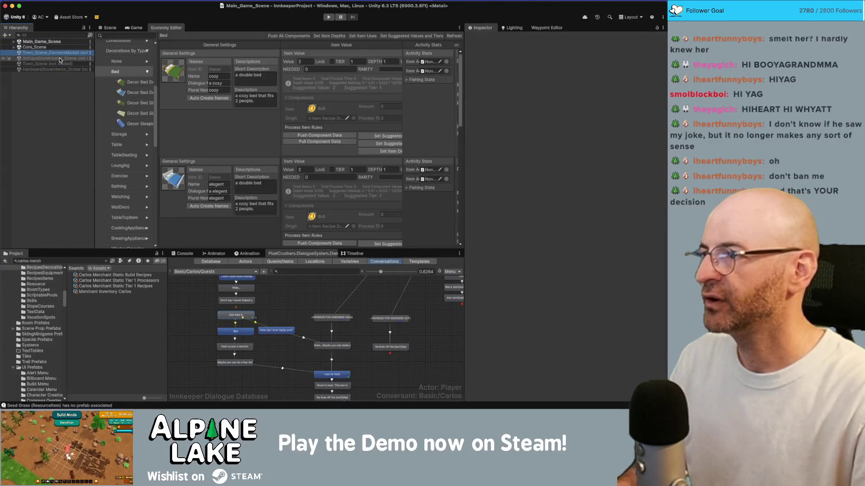
pyautogui.press('Right')
pyautogui.press('Down')
pyautogui.press('Down')
pyautogui.press('Down')
pyautogui.scroll(-3, 58, 135)
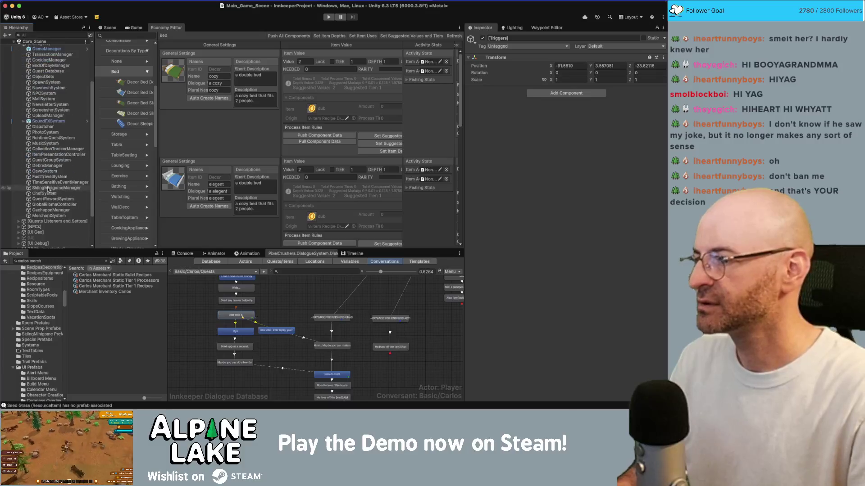
pyautogui.click(55, 216)
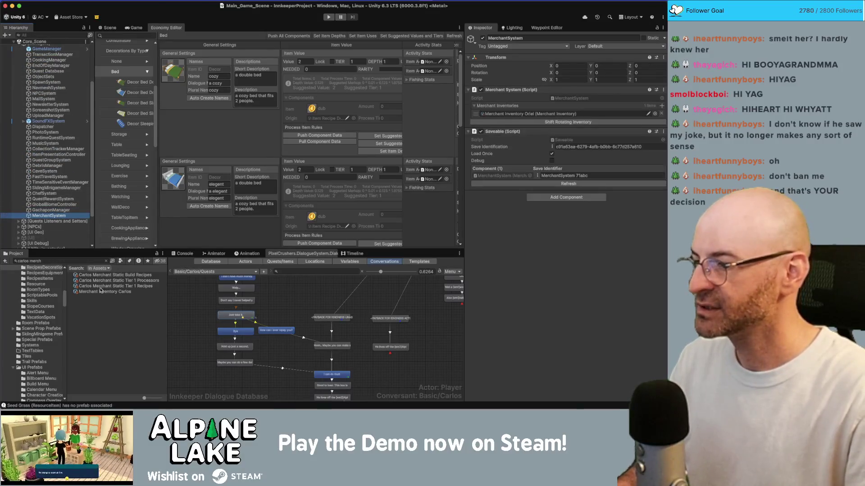
pyautogui.moveTo(499, 107); pyautogui.dragTo(498, 108)
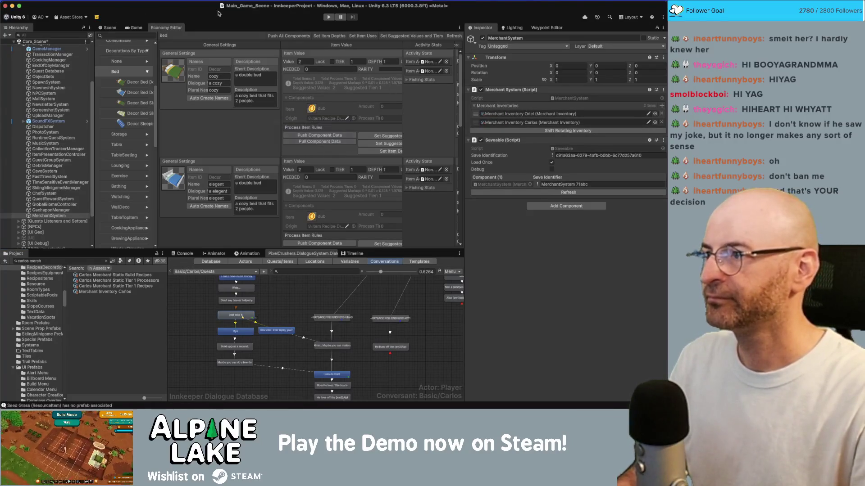
pyautogui.click(329, 17)
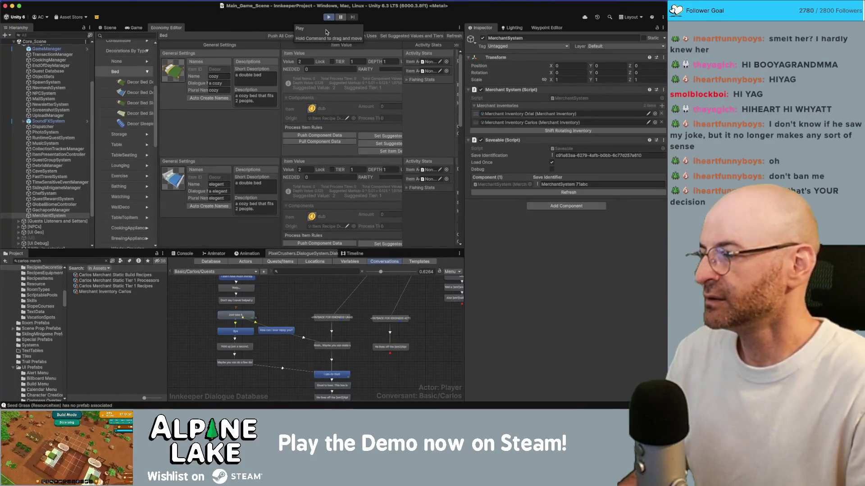